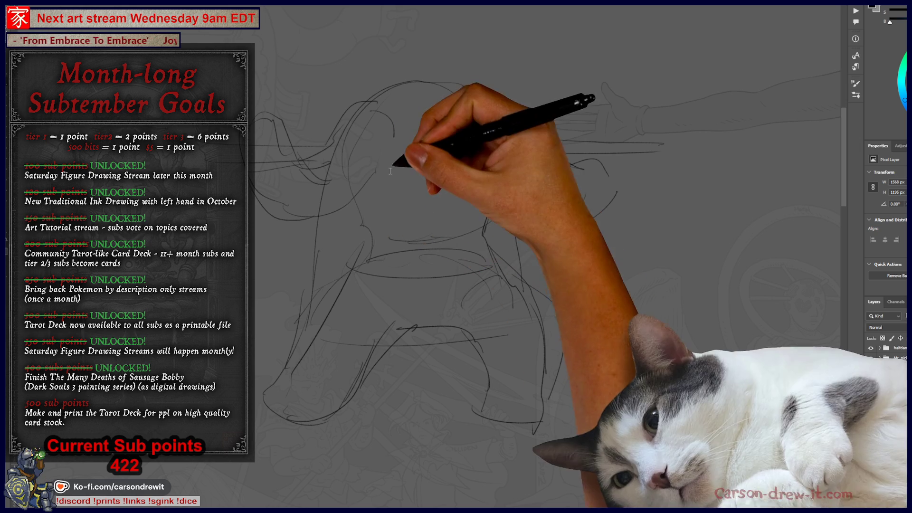
- Sketch rough strokes around the bucket helmet, its right side, and down the left leg
mouse_move(389, 98)
mouse_down()
mouse_move(406, 43)
mouse_move(463, 45)
mouse_up()
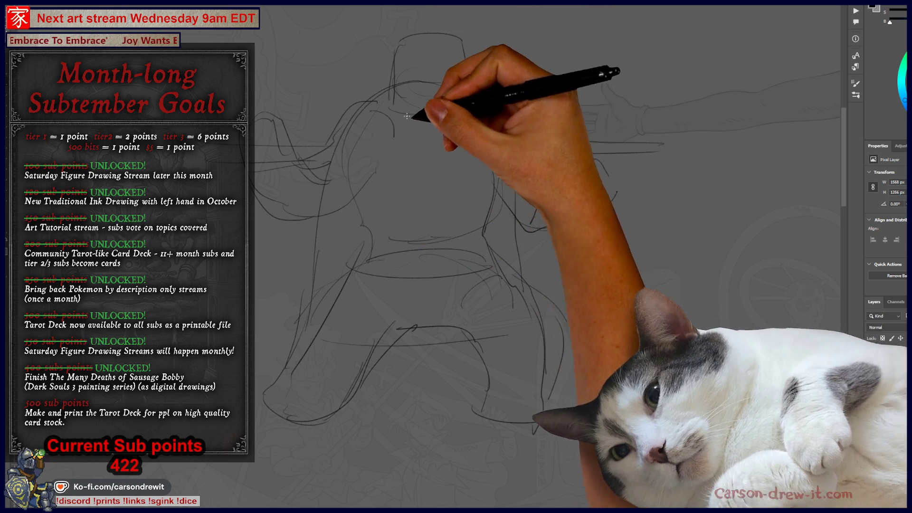
drag(428, 114, 482, 95)
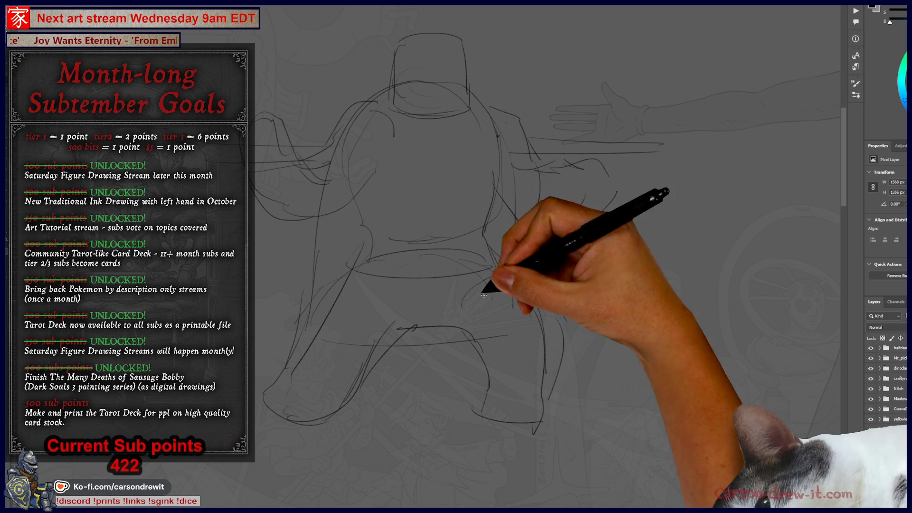
drag(354, 263, 298, 336)
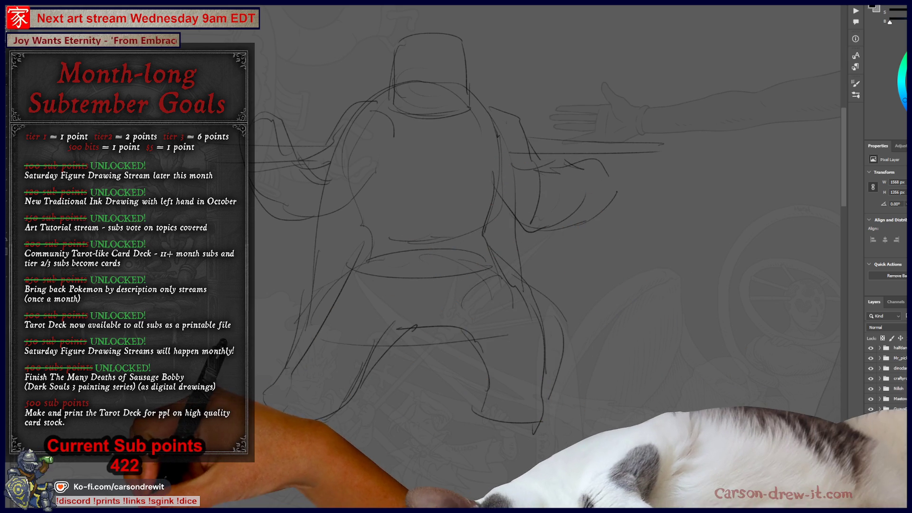
key(alt+Tab)
- Add a new bold bullet with the requester's username below the Talos description
scroll(589, 304, down, 5)
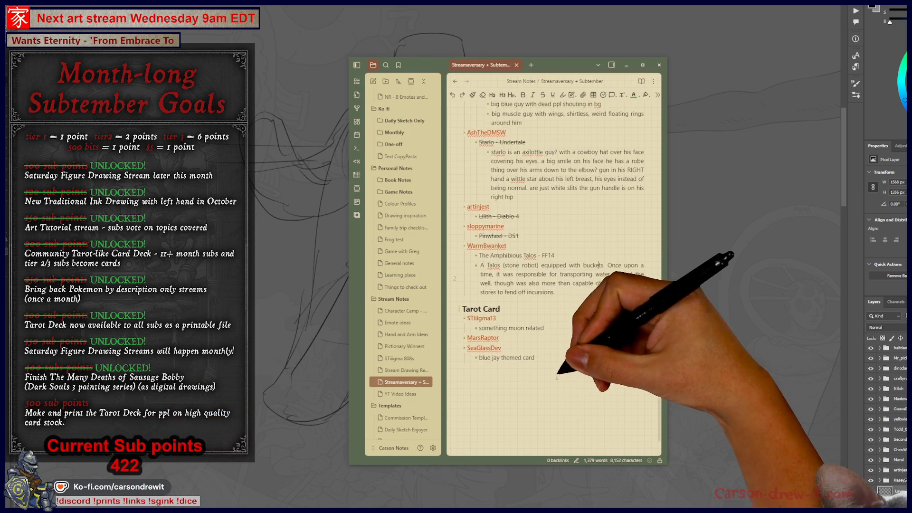
key(Return)
key(Return)
key(Return)
key(ctrl+b)
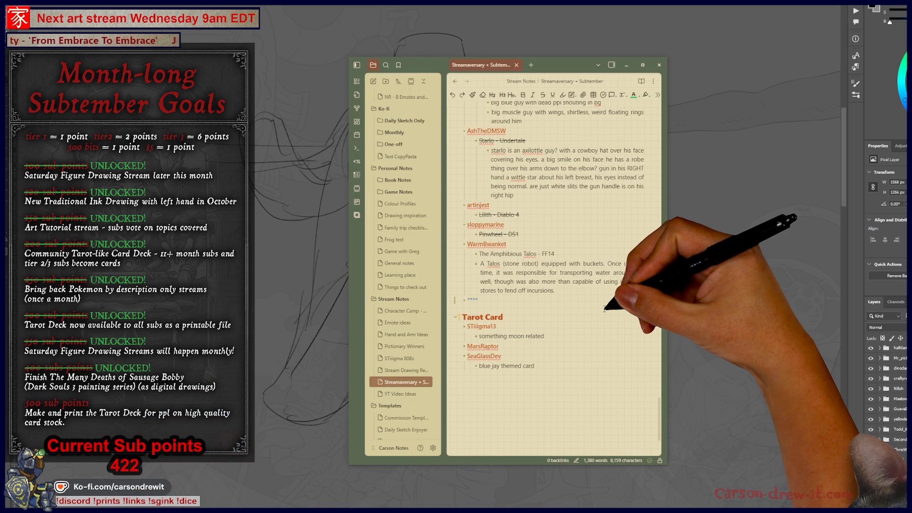
text(htrhard)
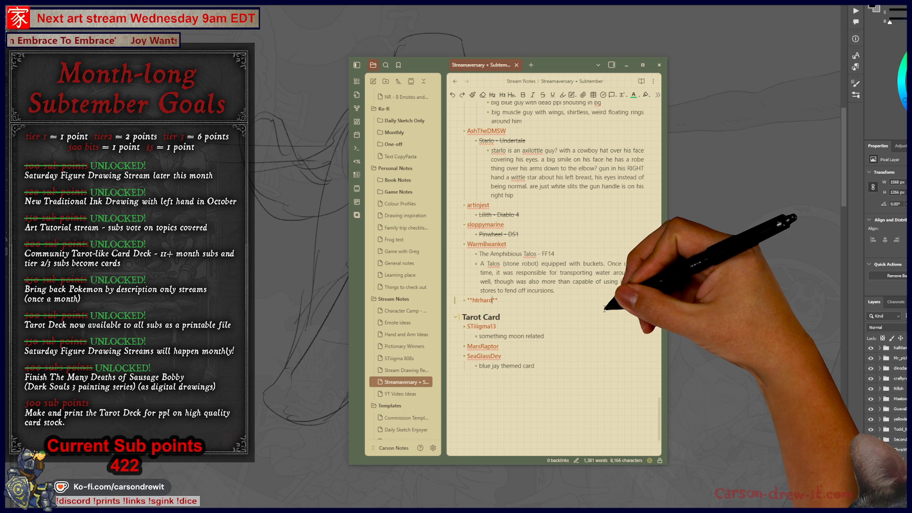
text(tech)
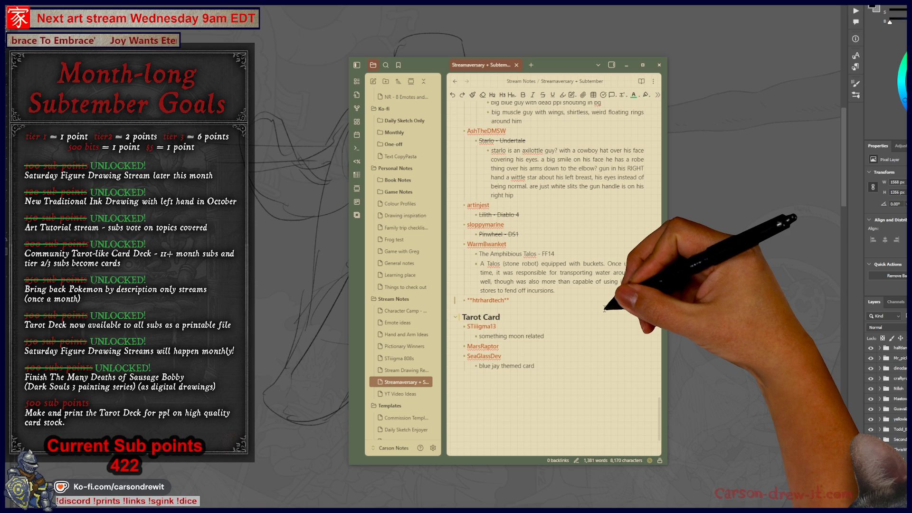
key(End)
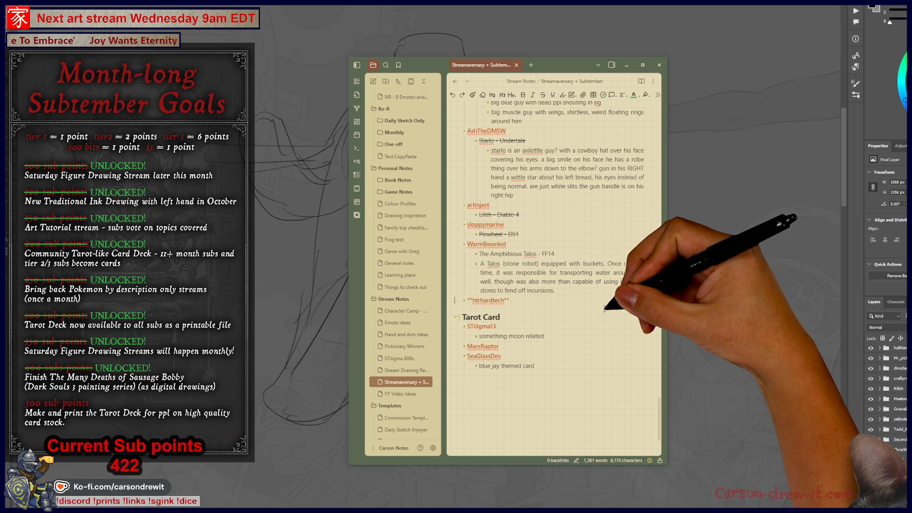
scroll(605, 266, up, 10)
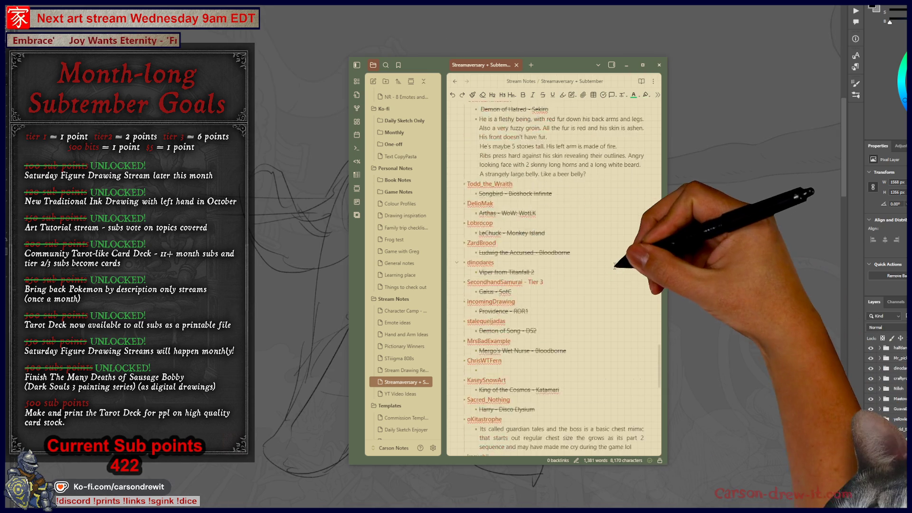
scroll(605, 256, up, 10)
click(543, 139)
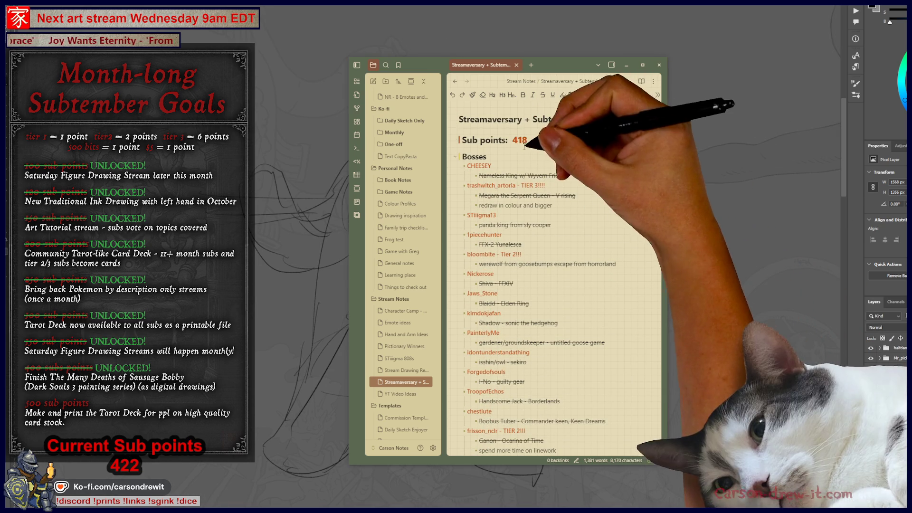
- Raise the Sub points number in the note's heading from 418 to 428
key(shift+Right)
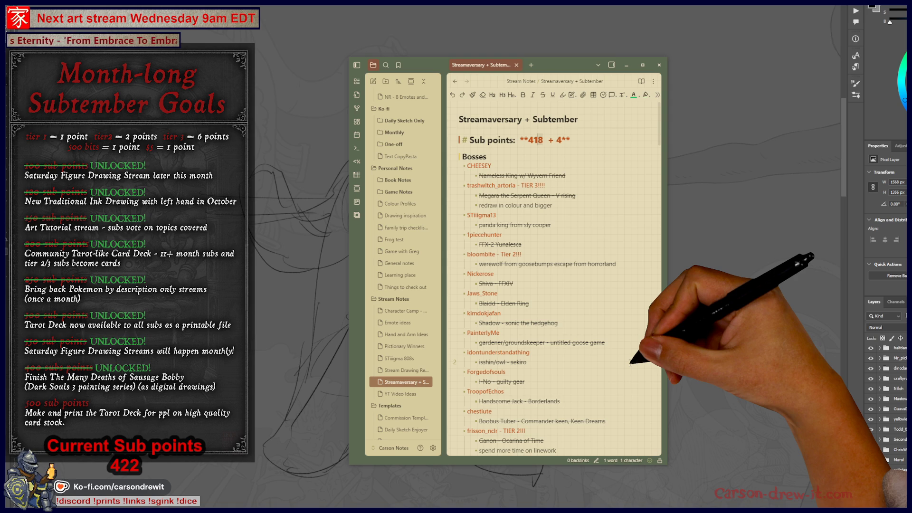
text(9)
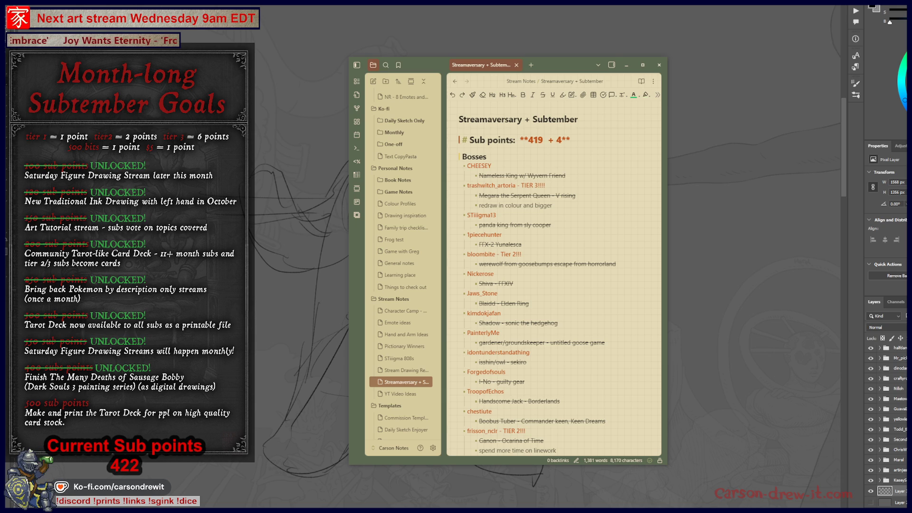
drag(537, 140, 543, 140)
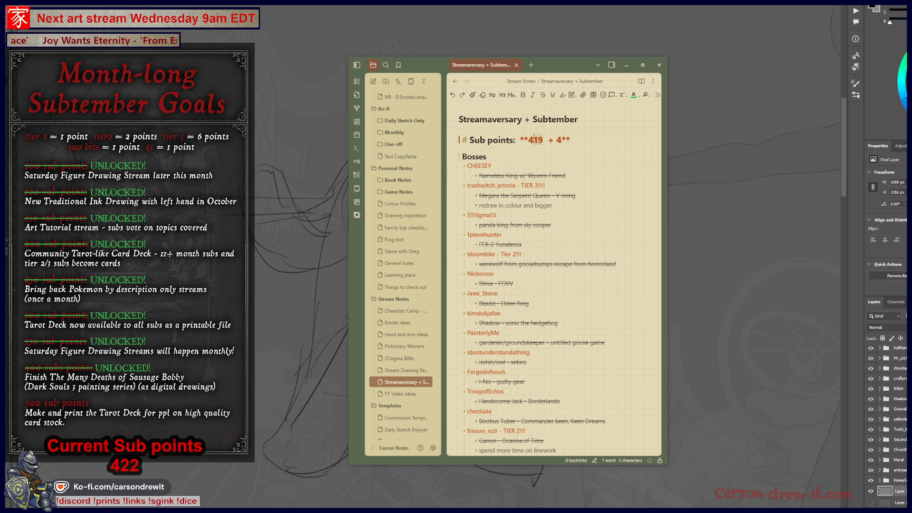
text(20)
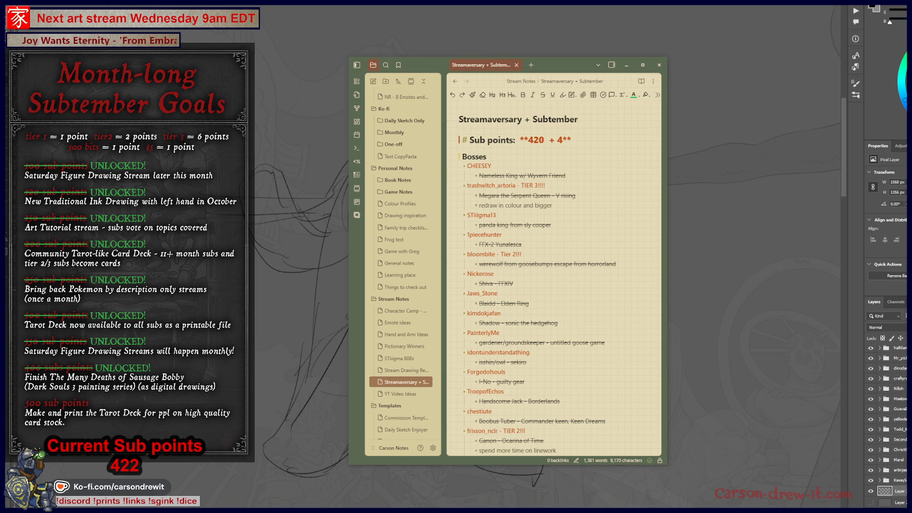
key(shift+Right)
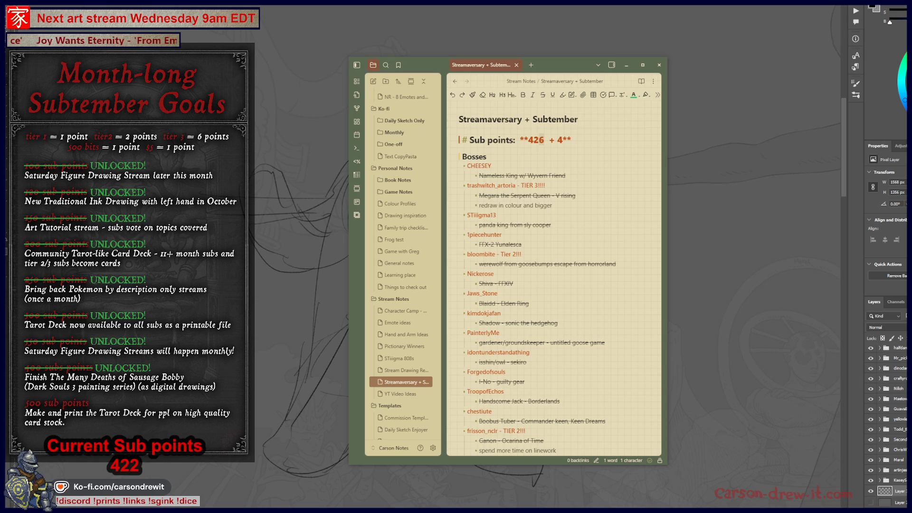
text(7)
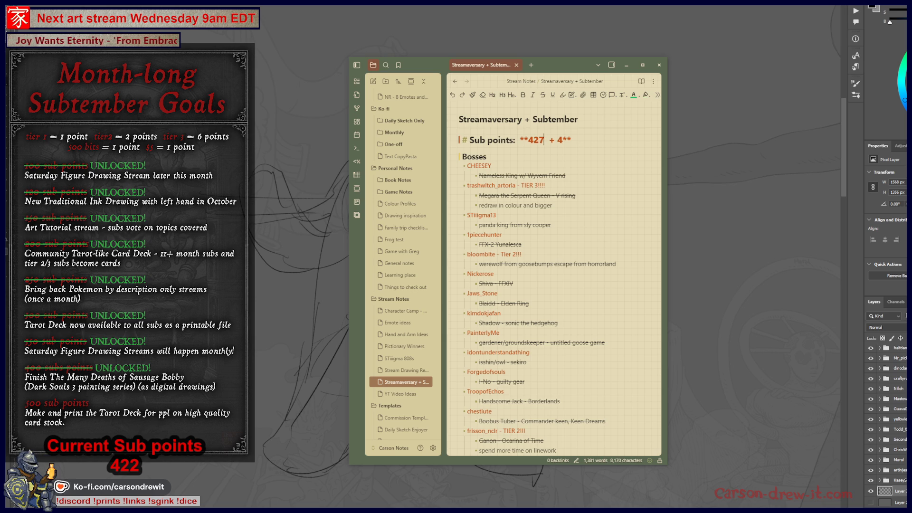
key(shift+Left)
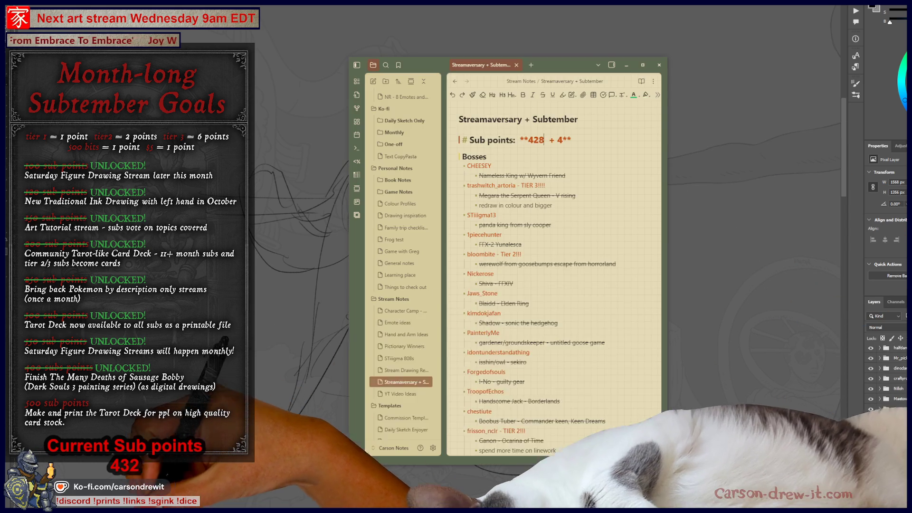
scroll(508, 289, down, 15)
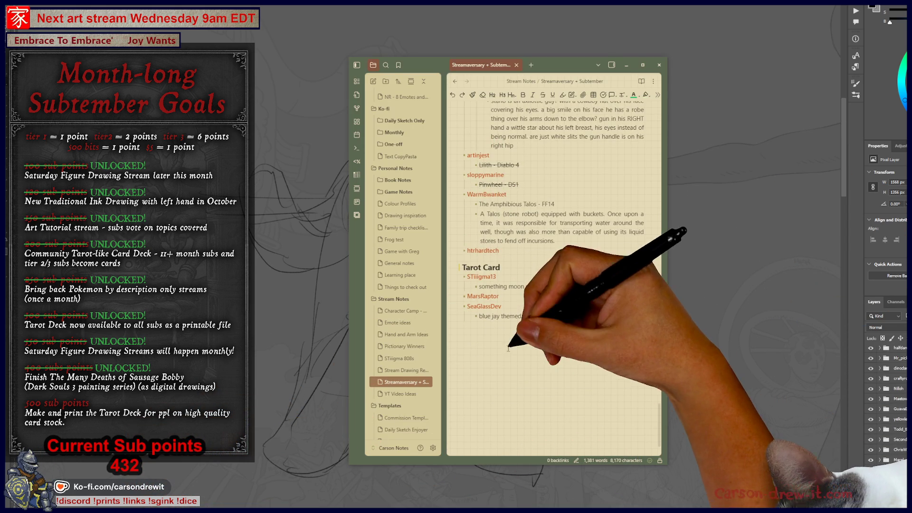
- Put 'Fenrir - Hellblade' as a sub-bullet under the new bold username, then return to Photoshop
click(509, 250)
text(Fenrir - Hellblade)
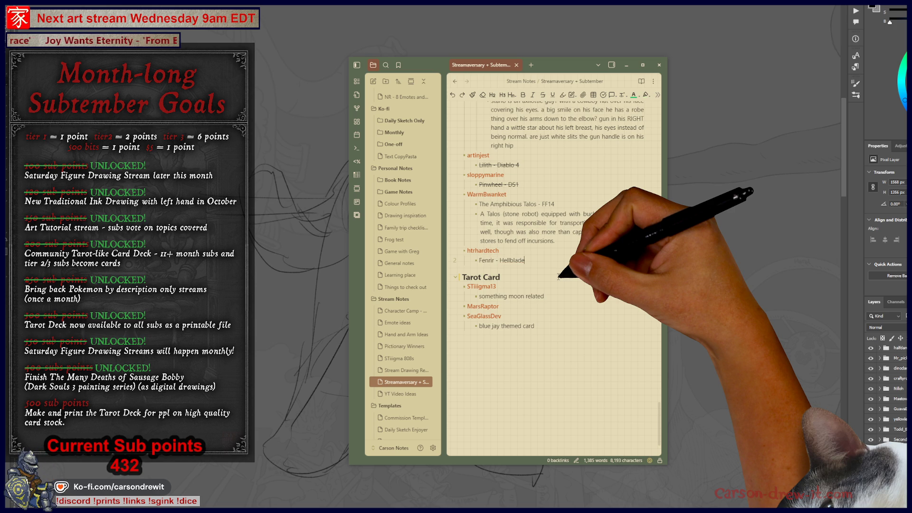
key(Up)
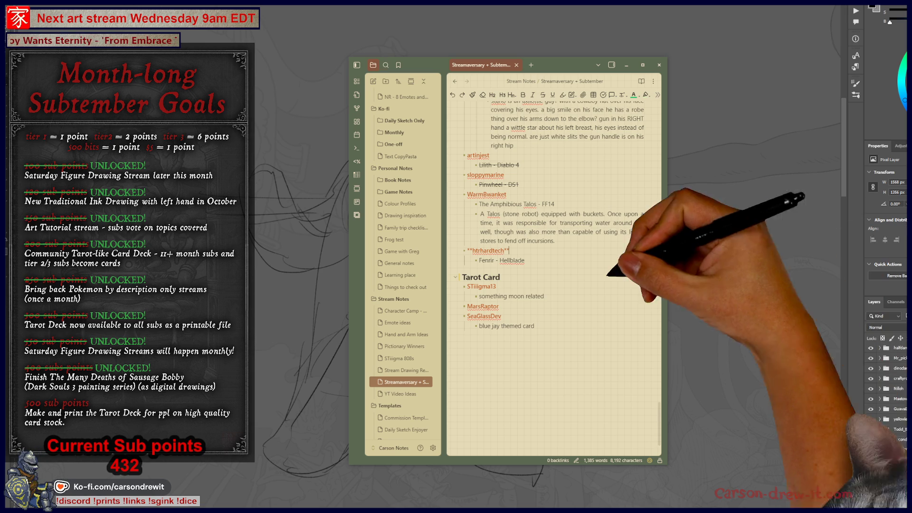
click(539, 260)
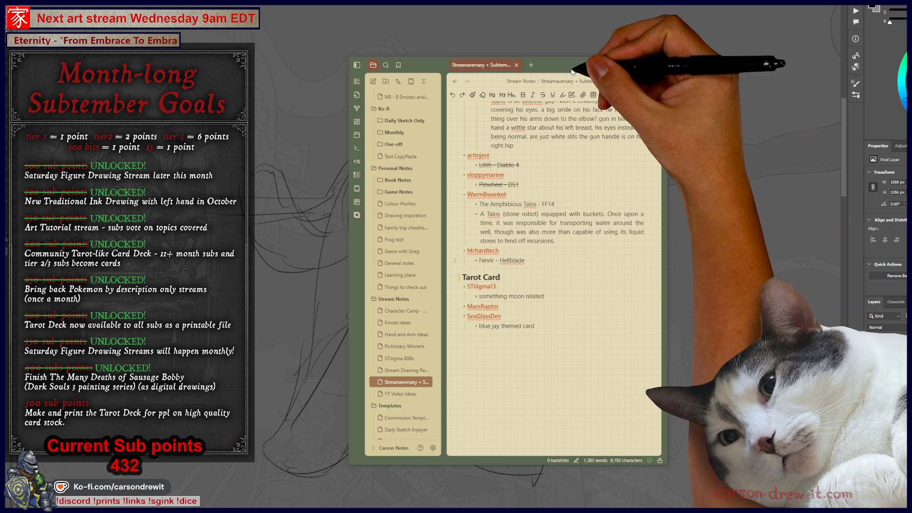
key(F1)
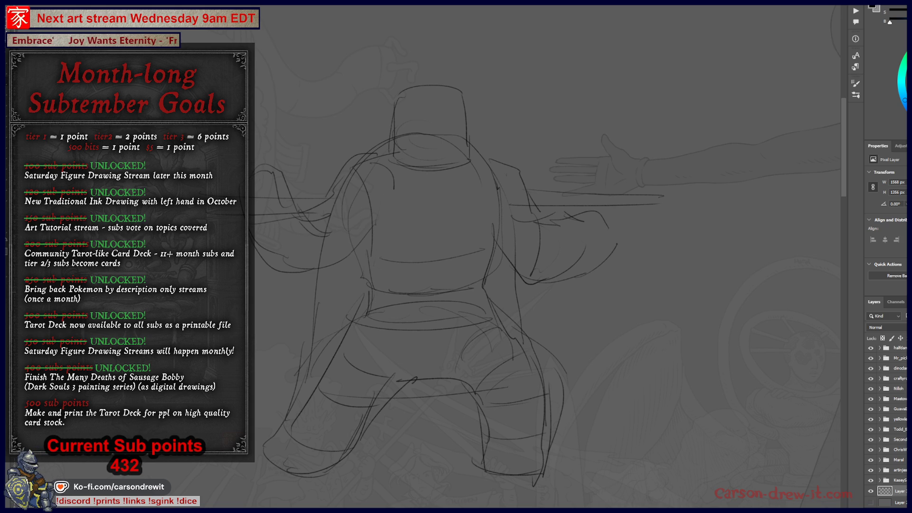
- Scroll through The Human Life Cycle comic to the pale-person final panel and back
key(alt+Tab)
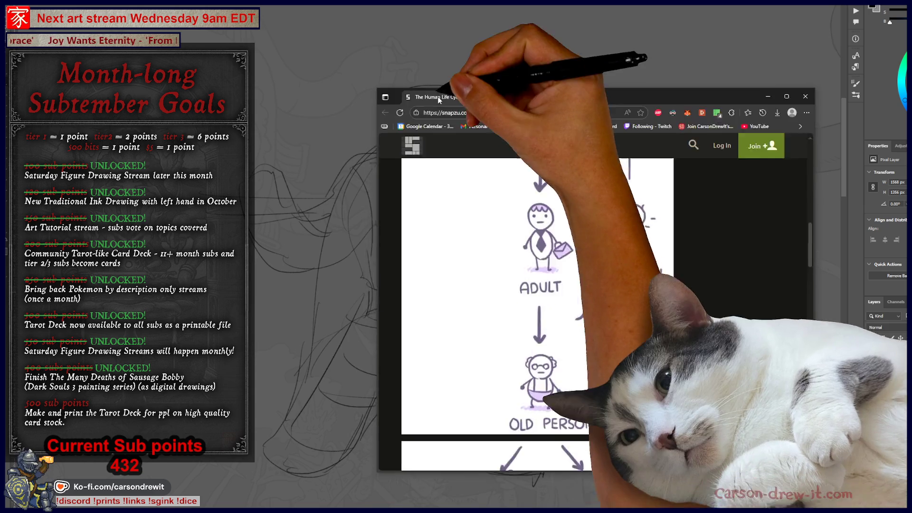
scroll(589, 289, down, 5)
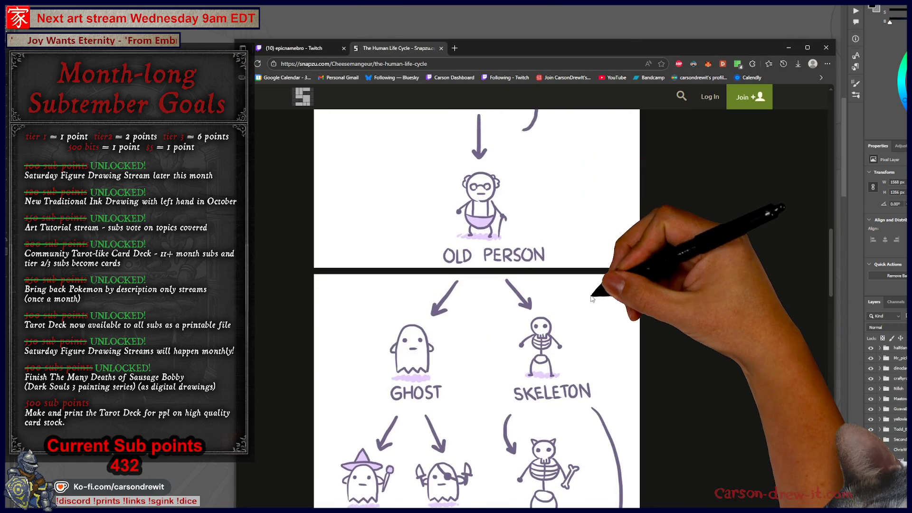
ctrl+scroll(592, 298, down, 5)
scroll(590, 297, up, 6)
scroll(590, 298, down, 4)
scroll(570, 266, up, 3)
ctrl+scroll(528, 232, up, 3)
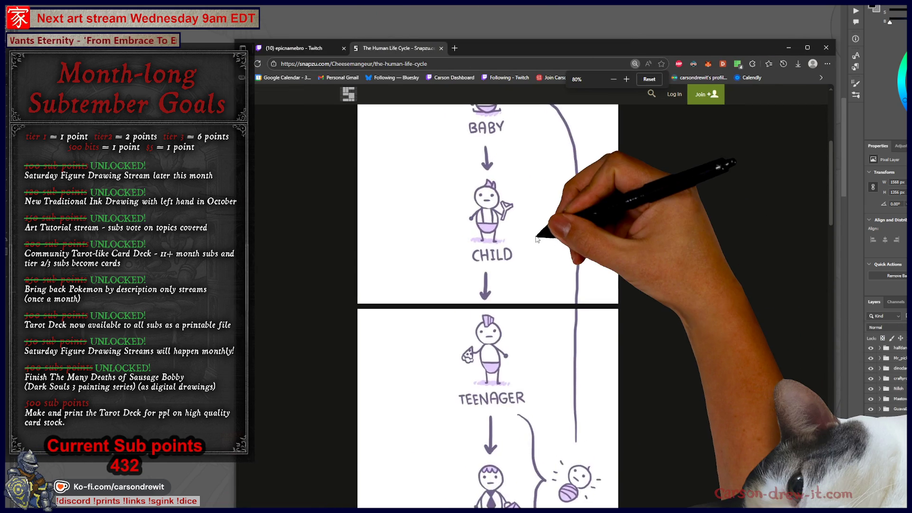
scroll(508, 238, down, 3)
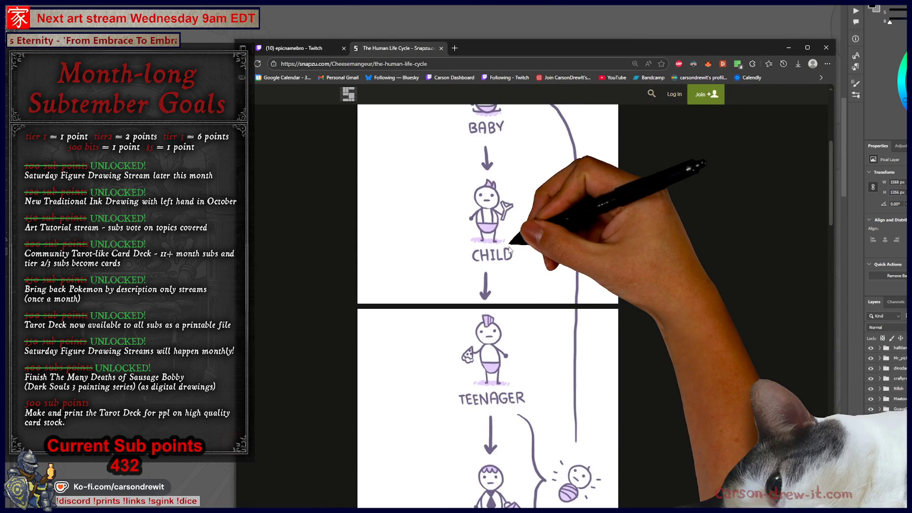
scroll(512, 269, down, 2)
scroll(511, 270, down, 3)
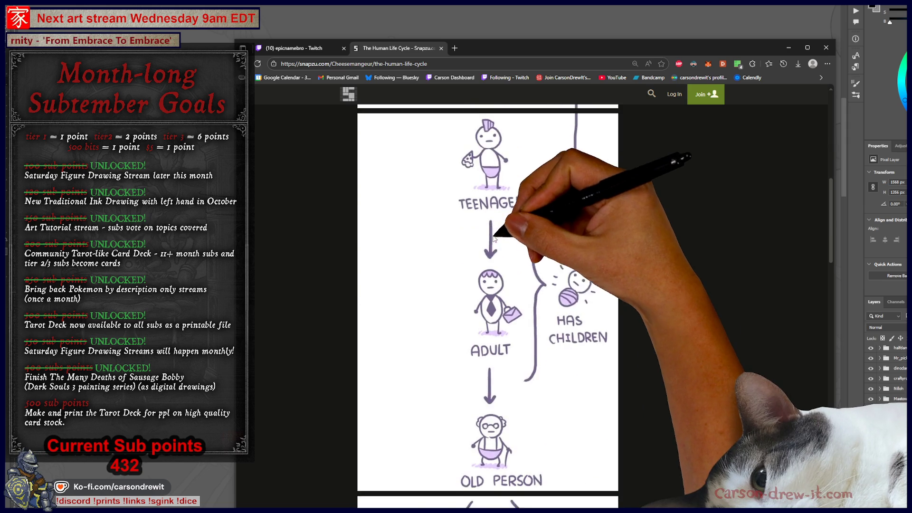
scroll(503, 214, down, 3)
scroll(489, 252, down, 2)
scroll(445, 233, up, 2)
scroll(449, 269, down, 2)
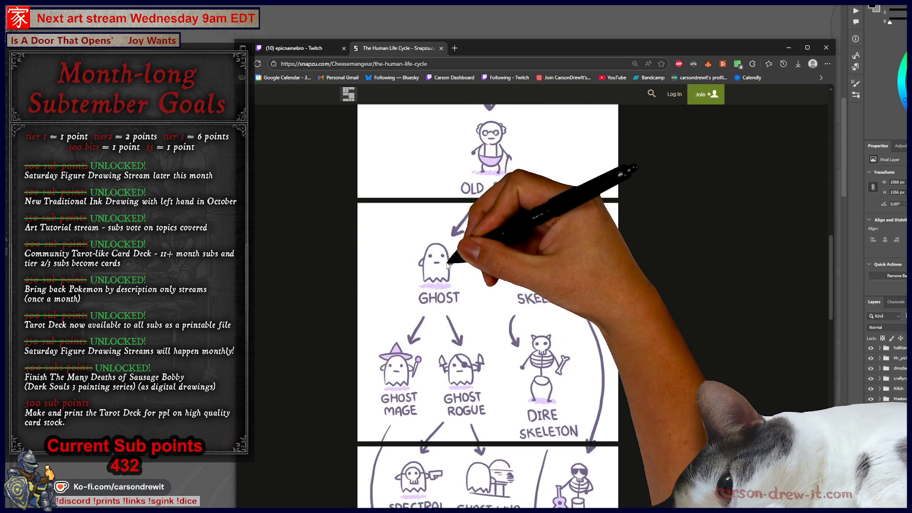
scroll(447, 269, down, 3)
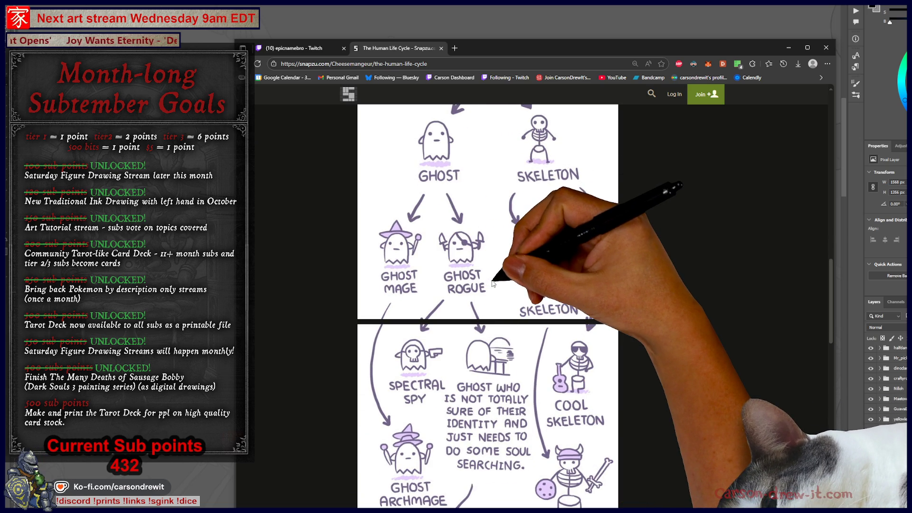
scroll(493, 283, down, 4)
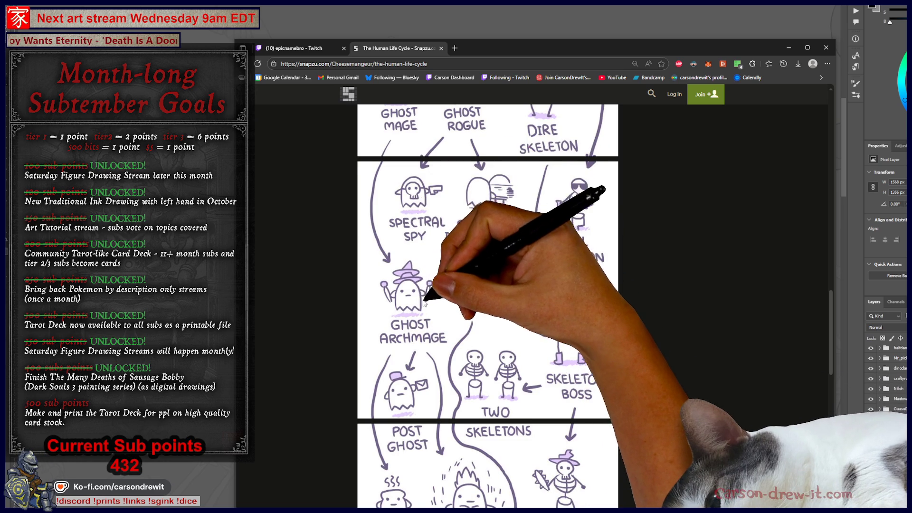
scroll(424, 302, down, 2)
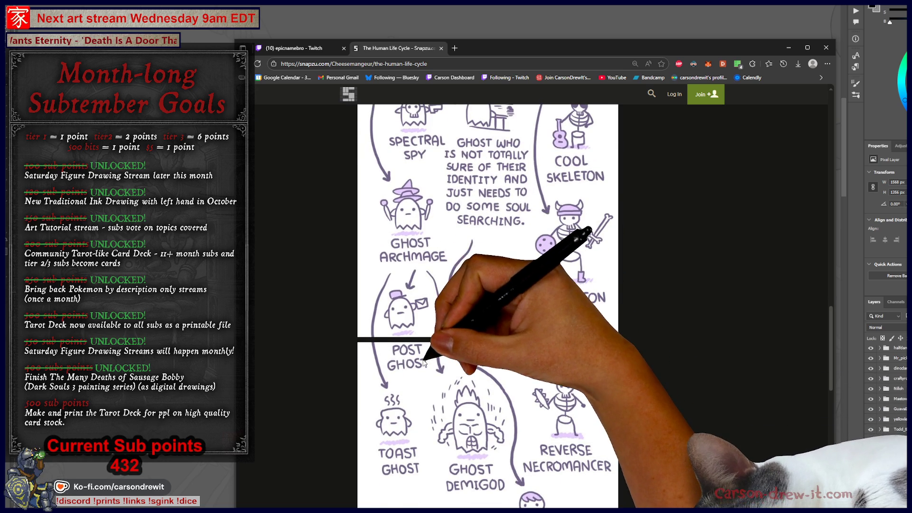
scroll(413, 371, down, 2)
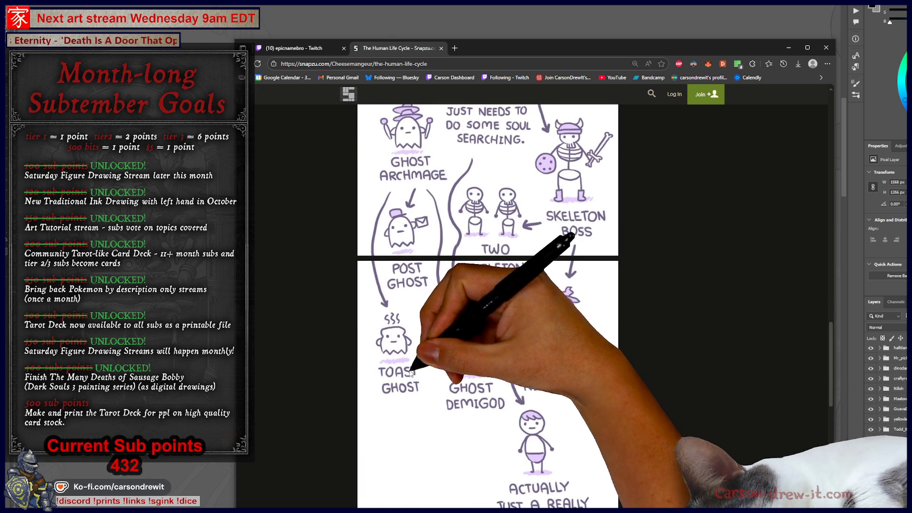
scroll(476, 375, down, 3)
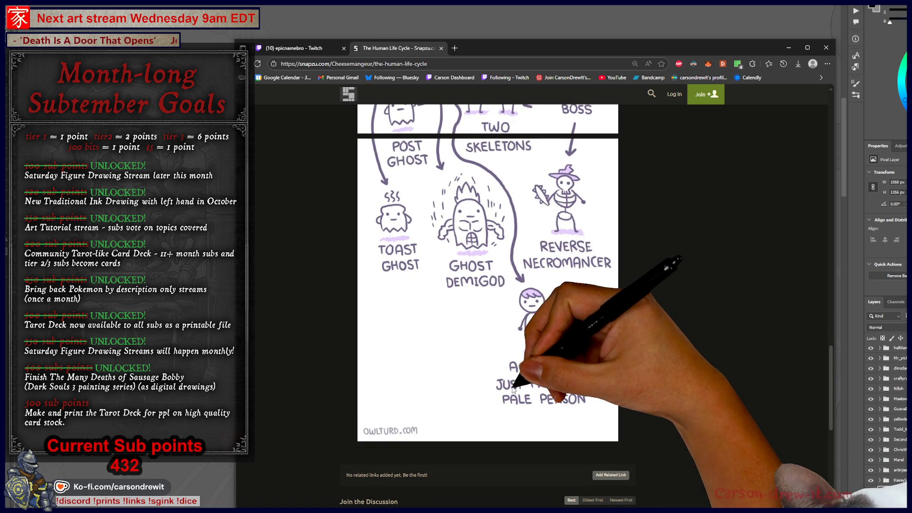
scroll(541, 416, up, 4)
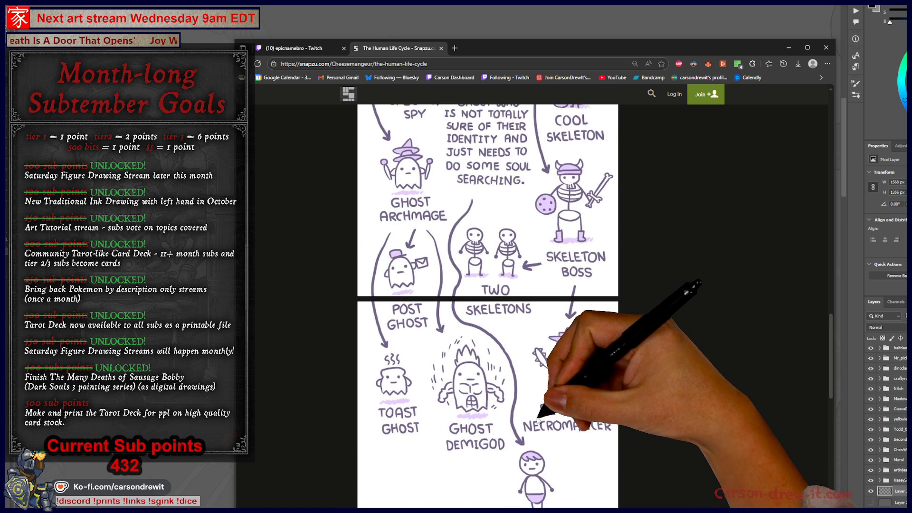
scroll(538, 420, up, 3)
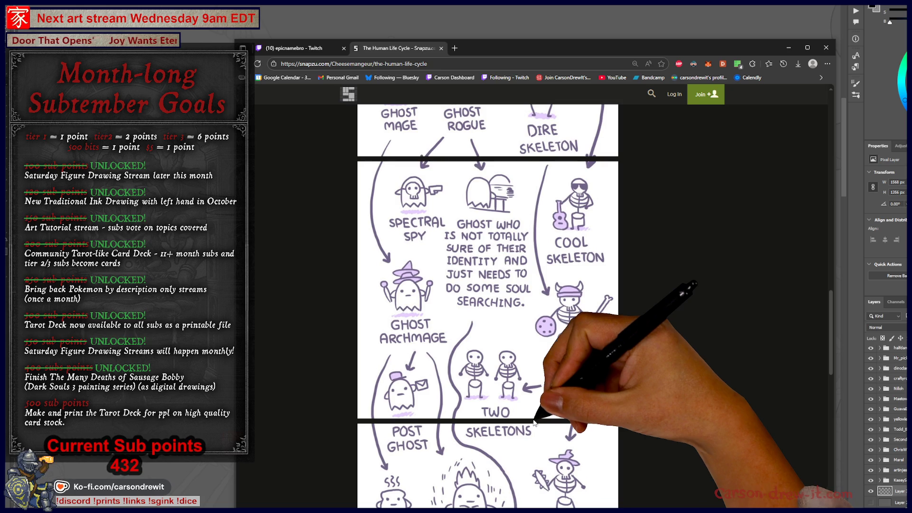
scroll(532, 418, down, 7)
scroll(527, 409, up, 4)
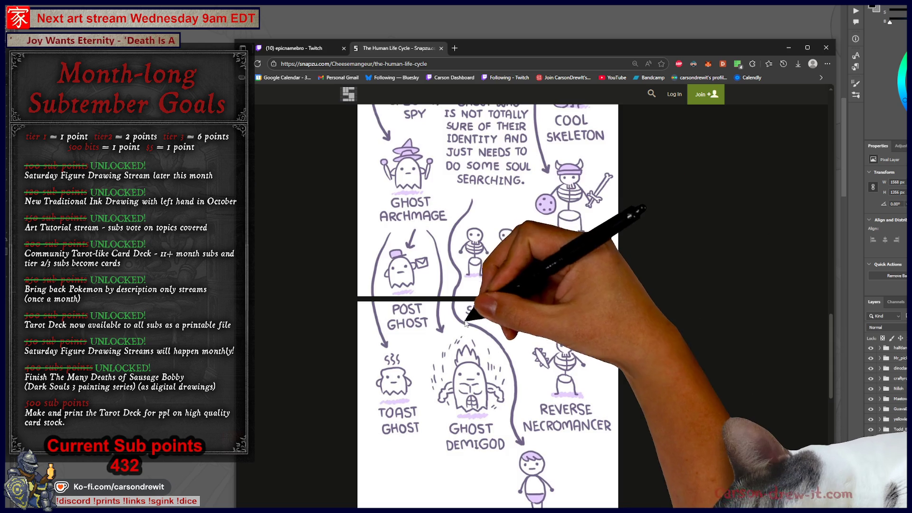
scroll(470, 318, down, 3)
scroll(463, 330, up, 2)
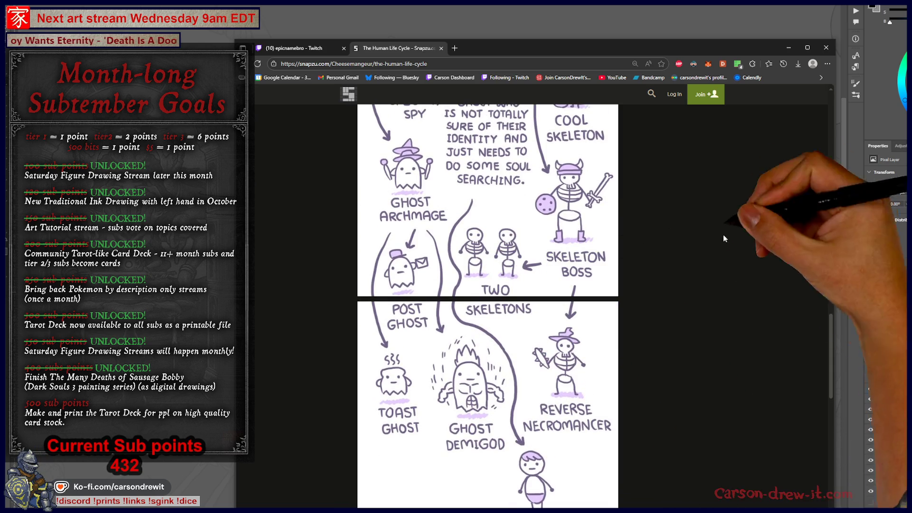
key(alt+Tab)
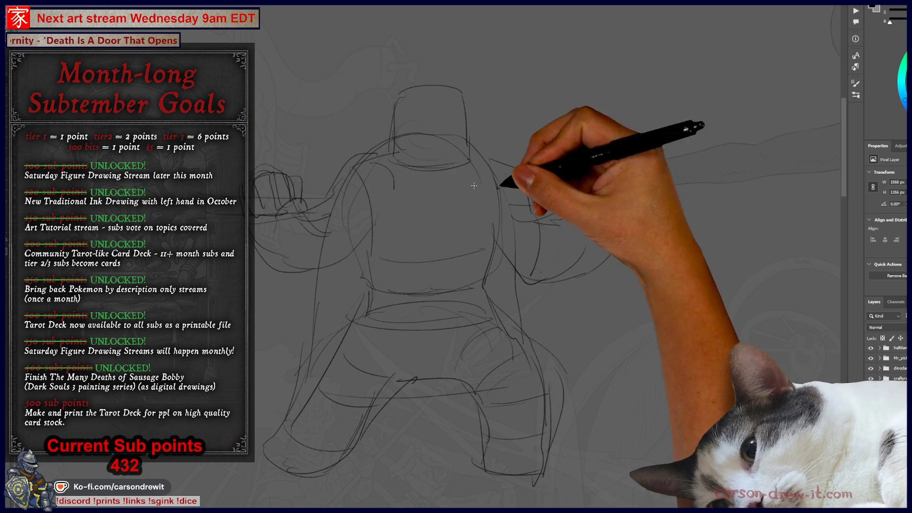
- Sketch open-hand fingers, left-cuff strokes, and the underside and right side of the cup
mouse_move(602, 197)
mouse_down()
mouse_move(576, 197)
mouse_move(631, 204)
mouse_move(635, 218)
mouse_move(591, 248)
mouse_move(629, 255)
mouse_move(561, 267)
mouse_move(590, 258)
mouse_up()
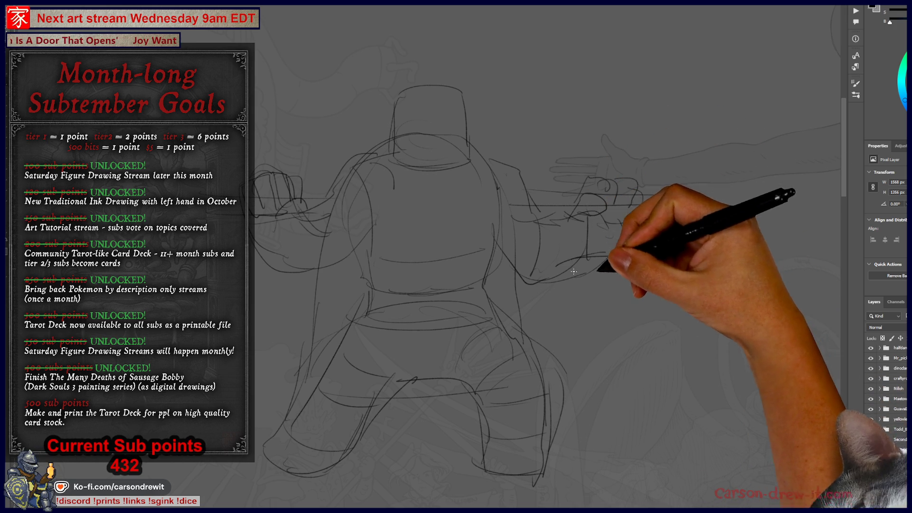
mouse_move(229, 232)
mouse_down()
mouse_move(260, 246)
mouse_move(292, 238)
mouse_move(231, 300)
mouse_up()
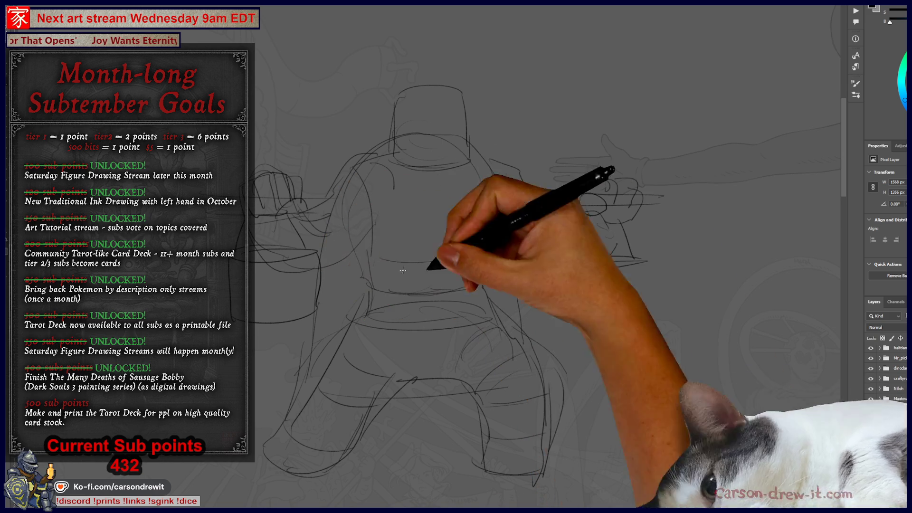
drag(576, 266, 637, 326)
drag(646, 262, 639, 323)
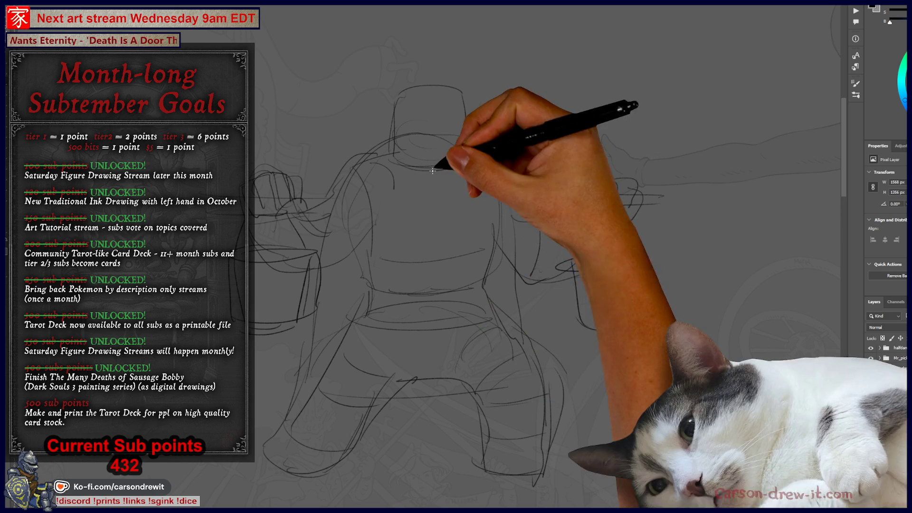
- Arc over the head, draw the right-arm cup cuff and rim, and add the helmet brim ellipse
drag(386, 102, 487, 89)
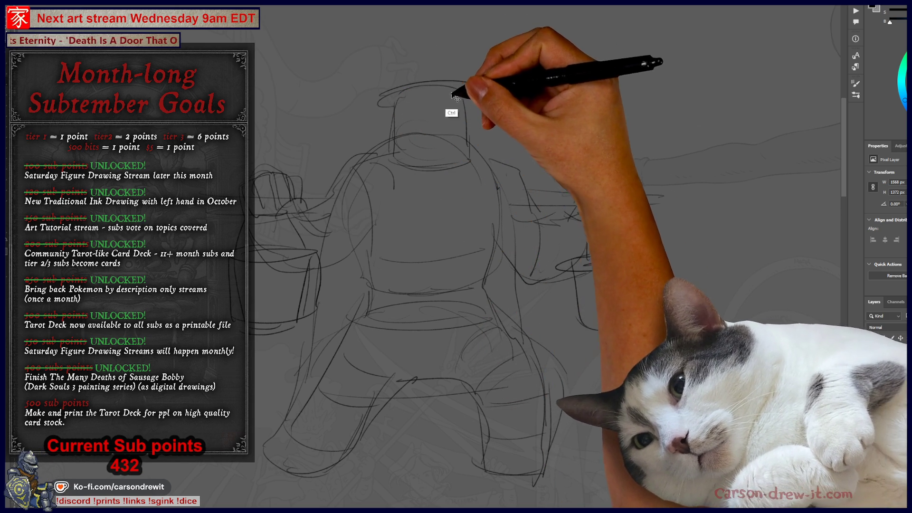
key(ctrl)
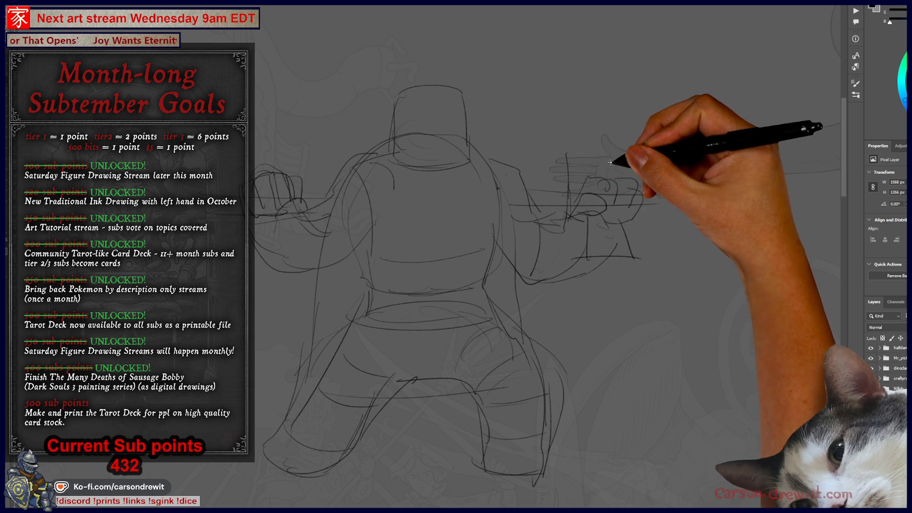
mouse_move(533, 159)
mouse_down()
mouse_move(576, 203)
mouse_move(633, 228)
mouse_move(580, 153)
mouse_move(577, 127)
mouse_move(570, 139)
mouse_move(642, 109)
mouse_move(637, 142)
mouse_up()
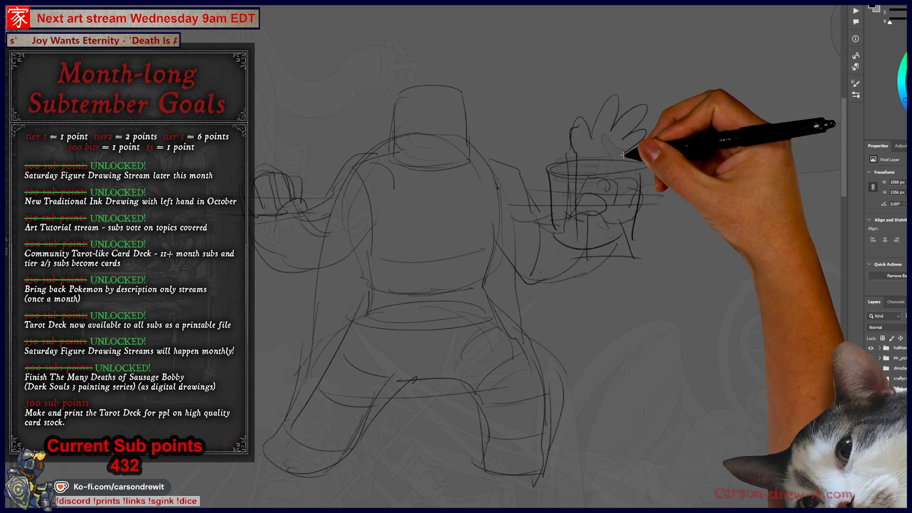
mouse_move(622, 205)
mouse_down()
mouse_move(586, 142)
mouse_move(611, 147)
mouse_move(625, 163)
mouse_up()
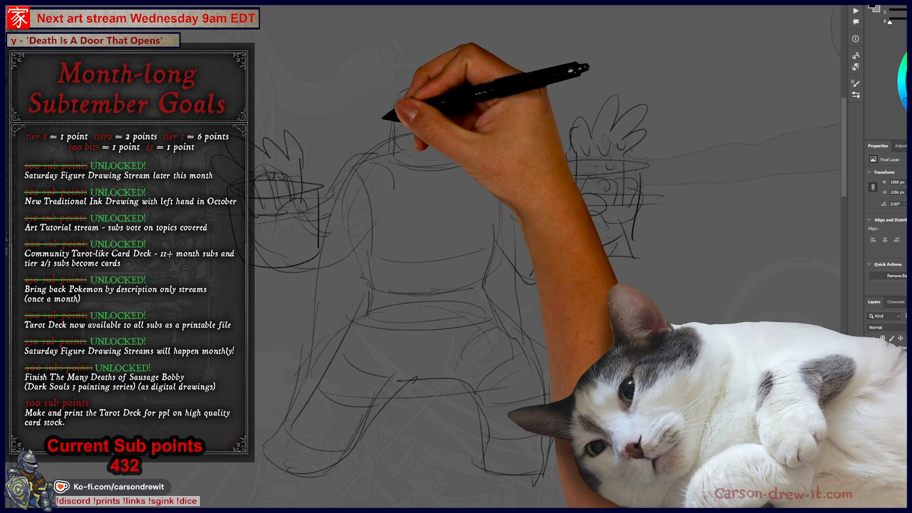
mouse_move(398, 92)
mouse_down()
mouse_move(417, 81)
mouse_move(478, 106)
mouse_move(484, 98)
mouse_move(457, 177)
mouse_up()
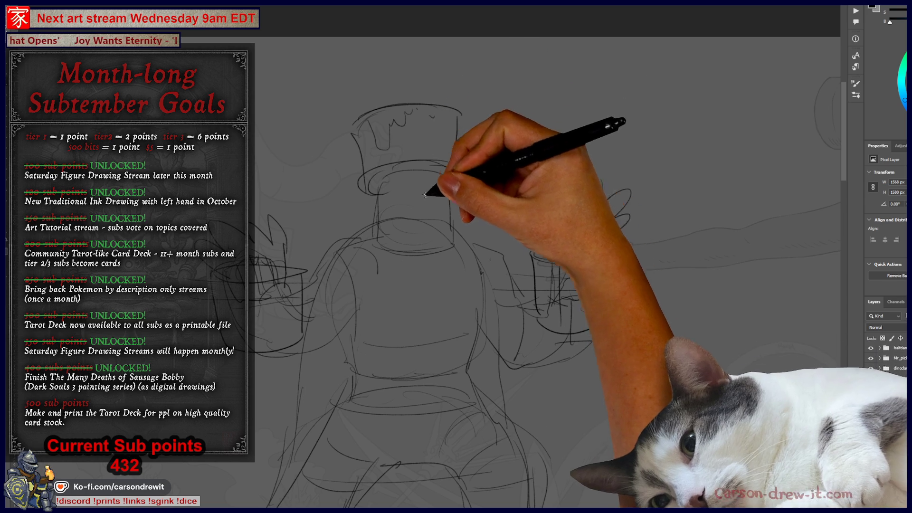
- Shape the helmet's top and right edge, sketch the left-leg bucket boot, and test right-cuff ridge lines
drag(330, 138, 327, 160)
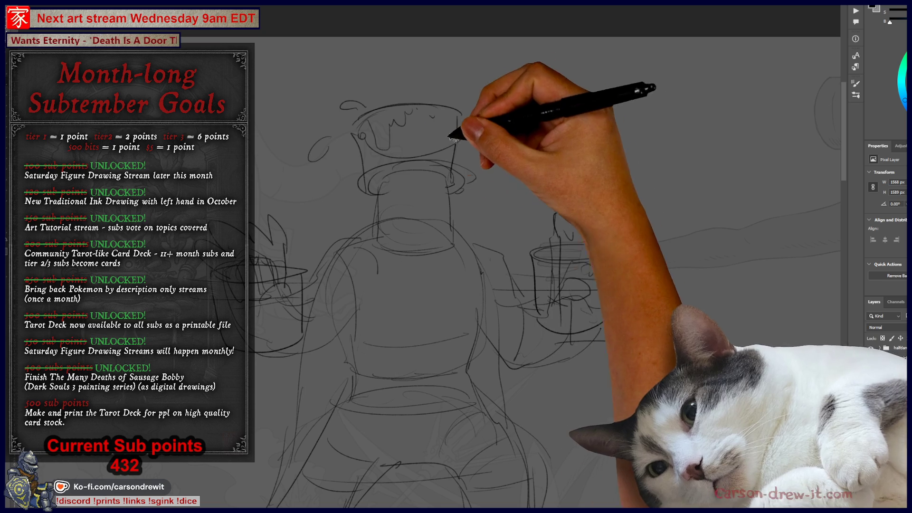
drag(455, 116, 457, 149)
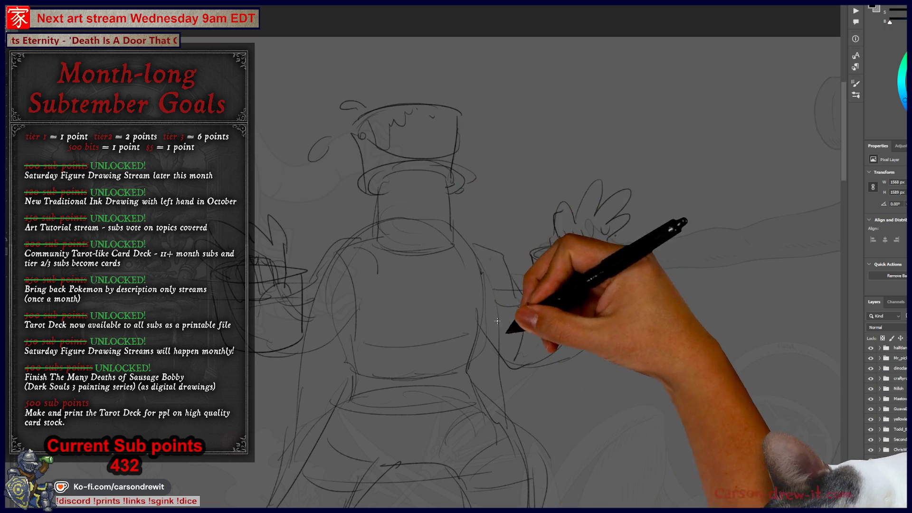
drag(564, 399, 576, 309)
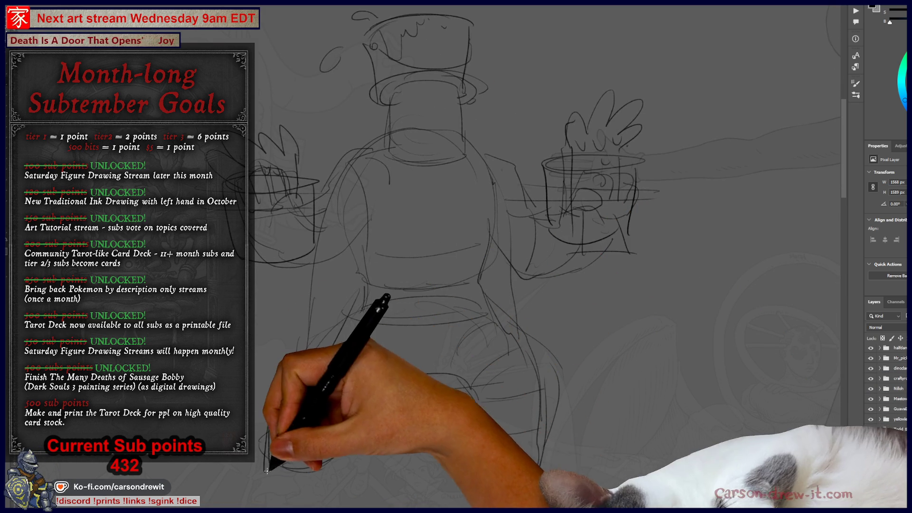
drag(271, 411, 351, 472)
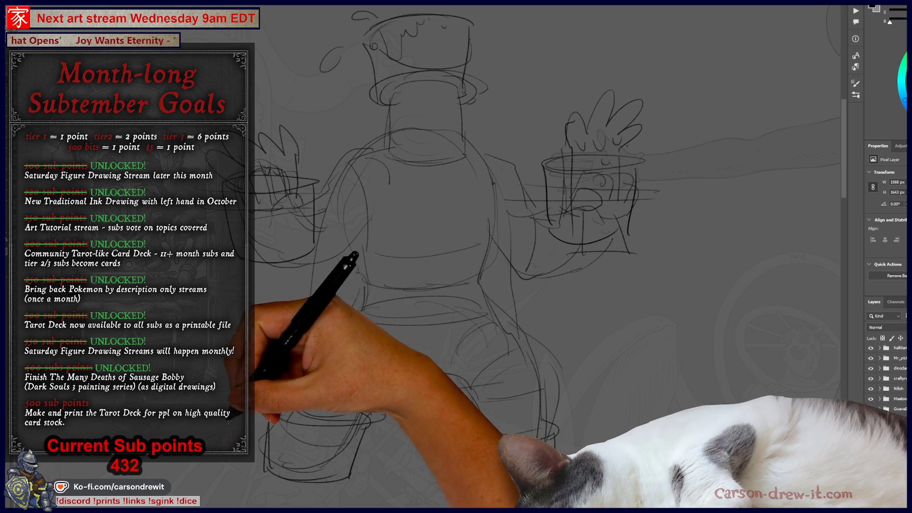
drag(285, 399, 302, 443)
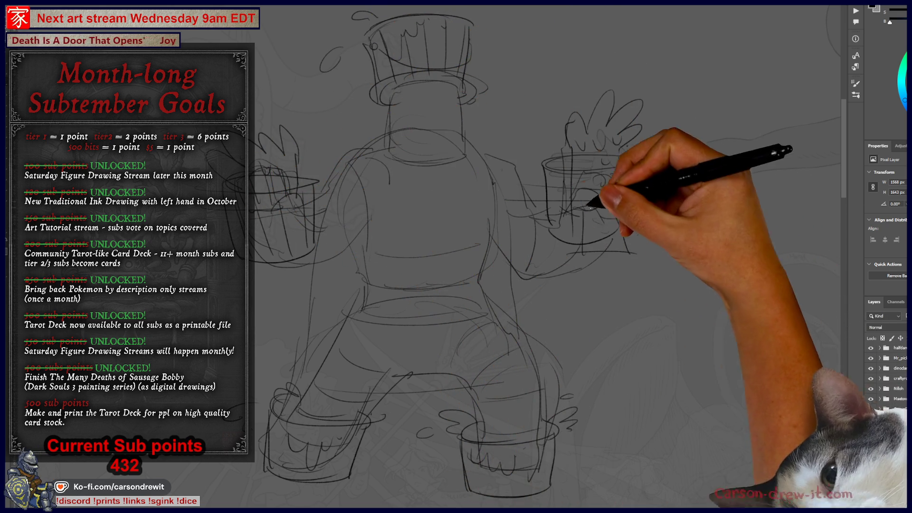
mouse_move(533, 192)
mouse_down()
mouse_move(656, 230)
mouse_move(631, 220)
mouse_move(633, 239)
mouse_up()
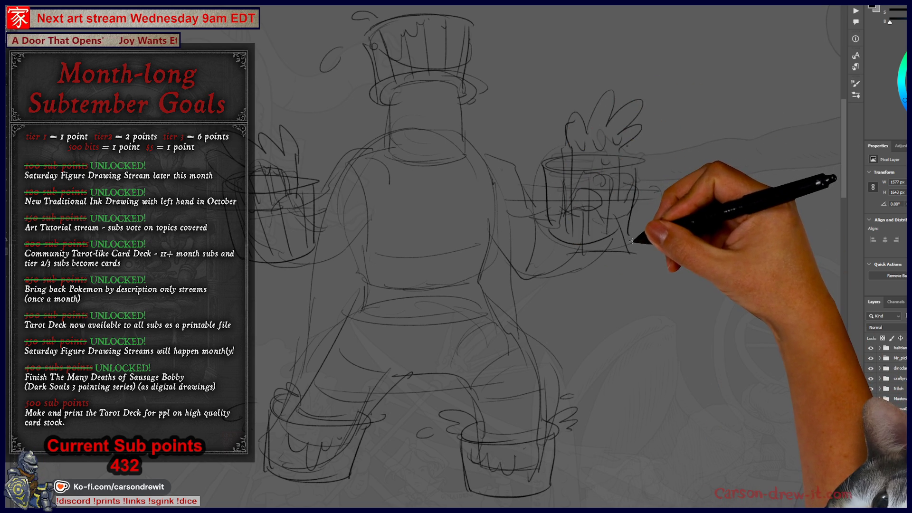
key(ctrl+z)
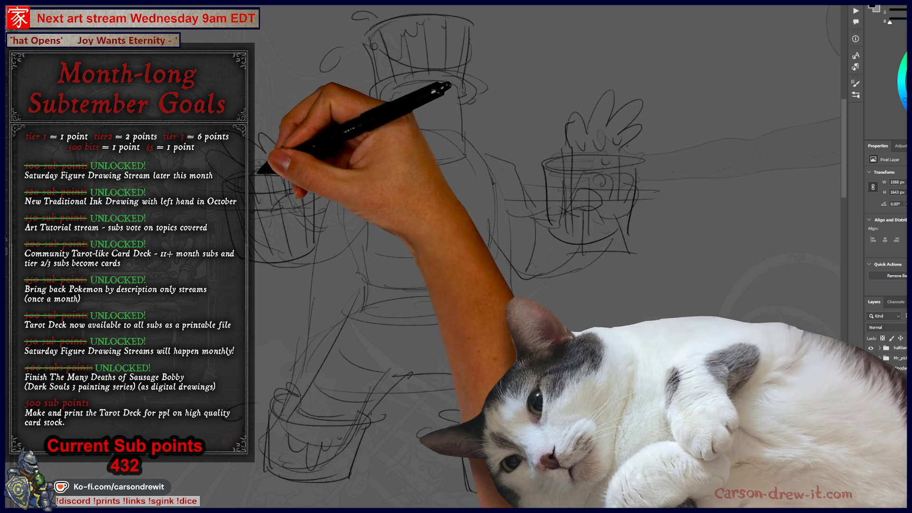
- Sketch a round smiling face under the helmet and segmented plates over the crotch and thighs
mouse_move(278, 246)
mouse_down()
mouse_move(309, 271)
mouse_move(336, 210)
mouse_move(305, 261)
mouse_move(343, 255)
mouse_up()
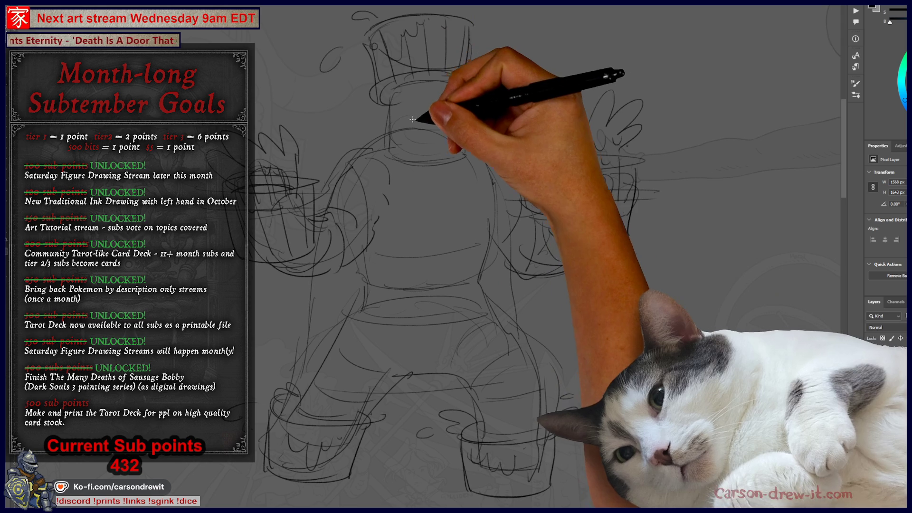
mouse_move(422, 101)
mouse_down()
mouse_move(452, 108)
mouse_move(439, 121)
mouse_up()
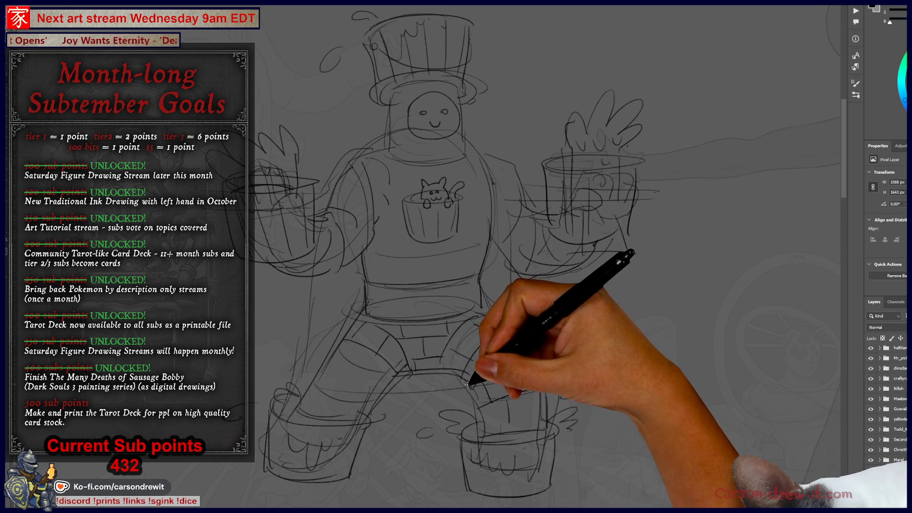
mouse_move(446, 378)
mouse_down()
mouse_move(358, 375)
mouse_move(397, 377)
mouse_move(366, 359)
mouse_move(382, 361)
mouse_up()
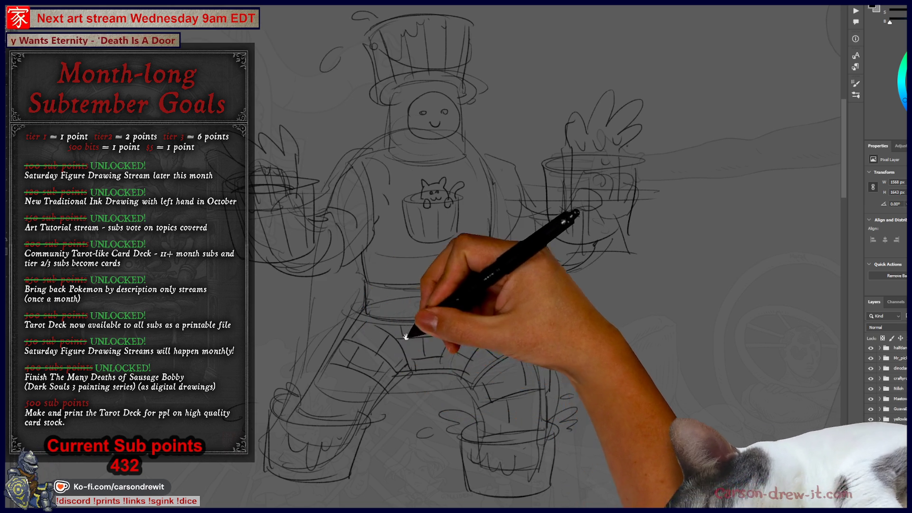
drag(404, 340, 407, 407)
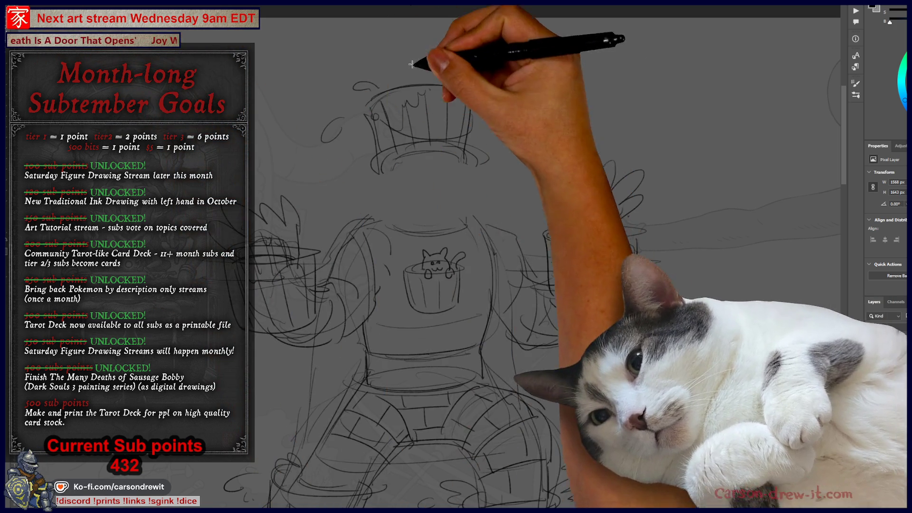
drag(412, 63, 479, 172)
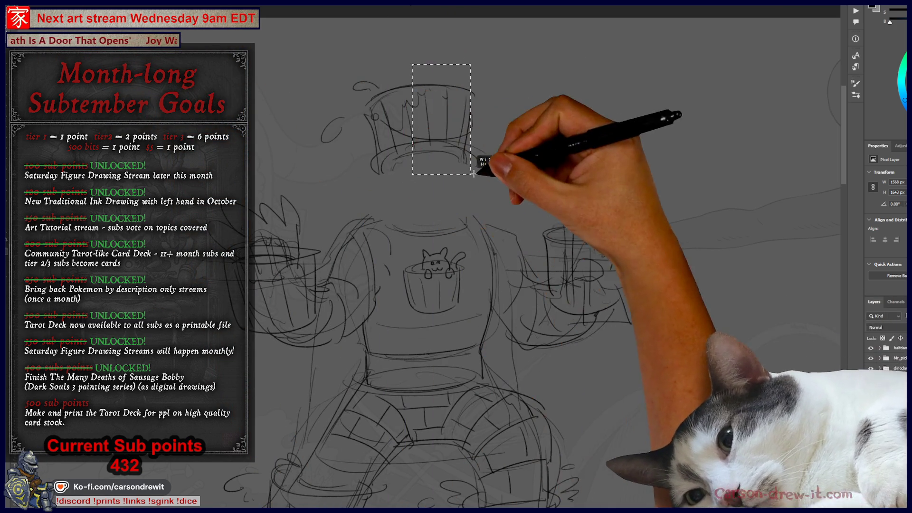
- Marquee-select the bucket helmet and nudge it slightly up and left with Free Transform
mouse_move(284, 63)
mouse_down()
mouse_move(407, 90)
mouse_move(517, 181)
mouse_up()
key(ctrl+t)
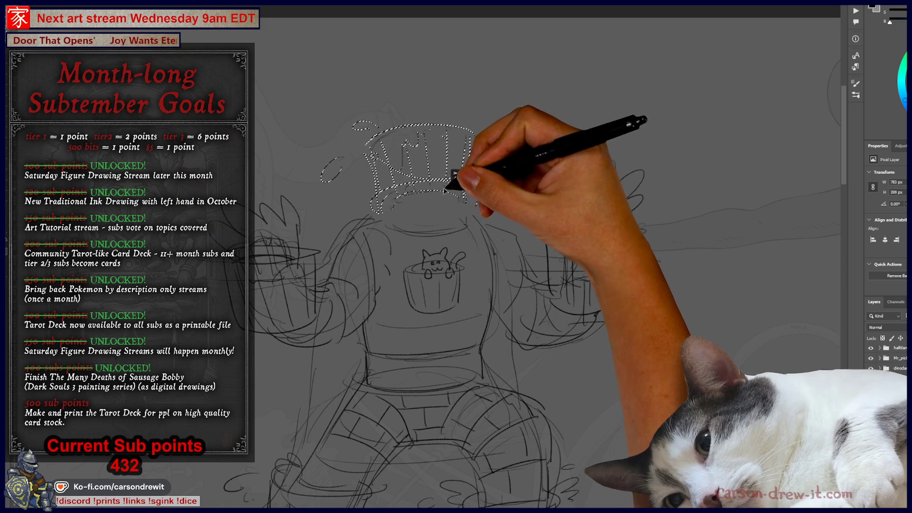
drag(446, 190, 442, 189)
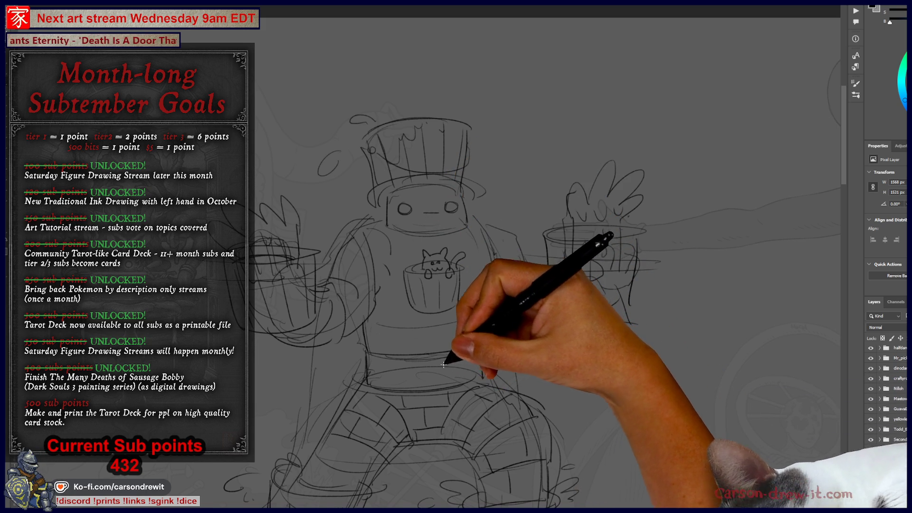
drag(417, 356, 387, 352)
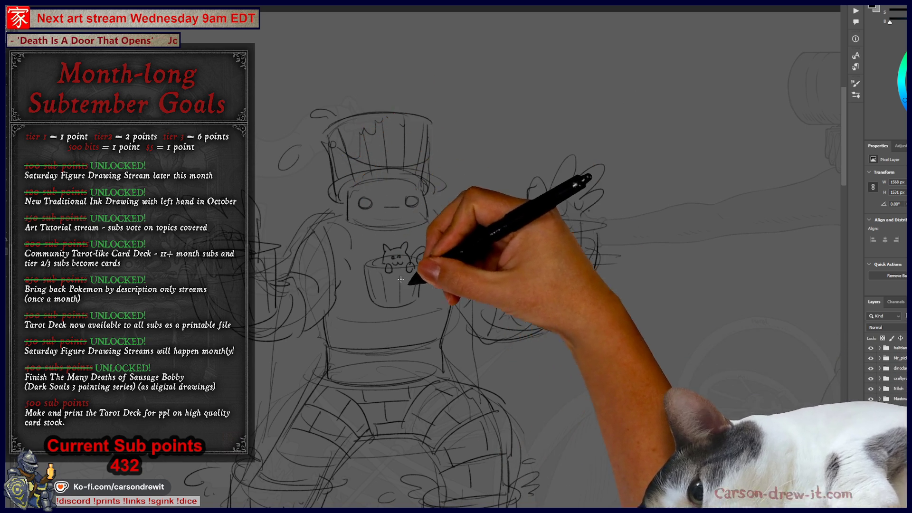
drag(347, 330, 366, 336)
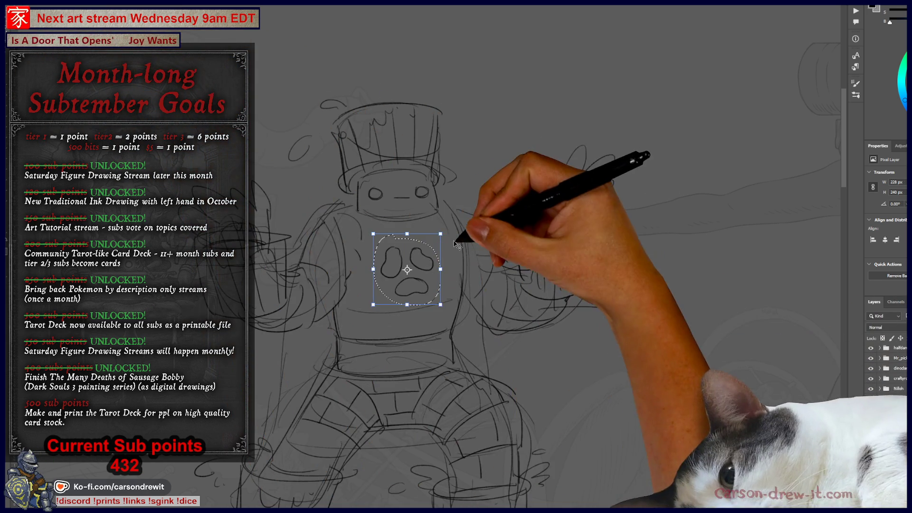
- Shrink the chest pawprint slightly, move it higher, and commit the transform
drag(425, 247, 426, 248)
drag(414, 280, 415, 266)
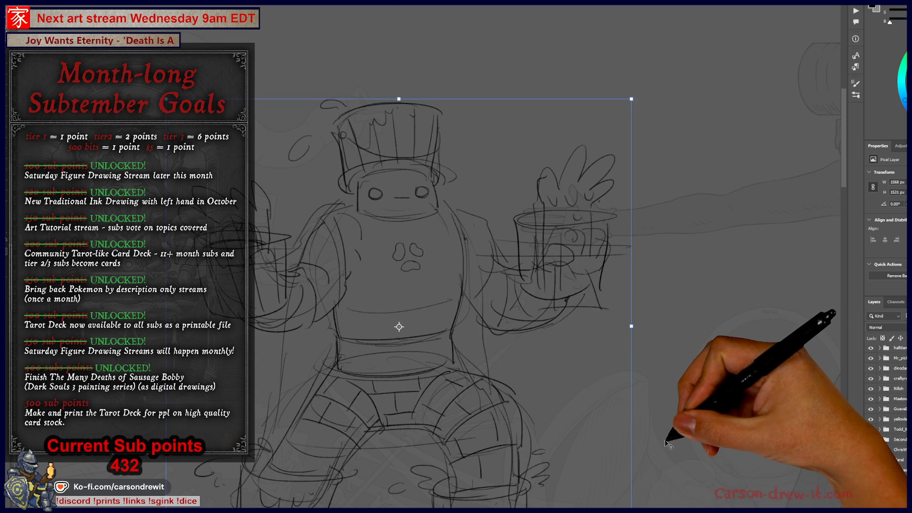
key(Return)
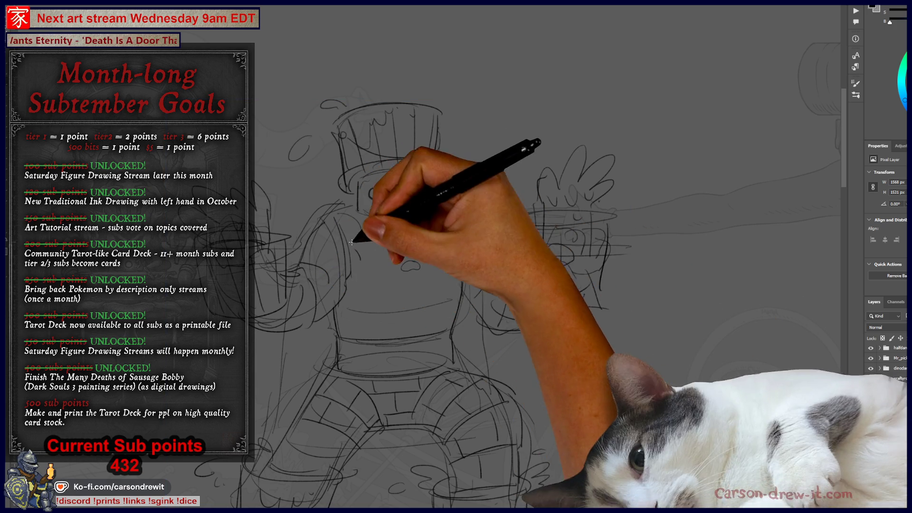
- Brush in additional face features and chest marks on the figure
drag(394, 196, 407, 196)
drag(418, 188, 419, 189)
mouse_move(400, 245)
mouse_down()
mouse_move(415, 246)
mouse_move(403, 266)
mouse_up()
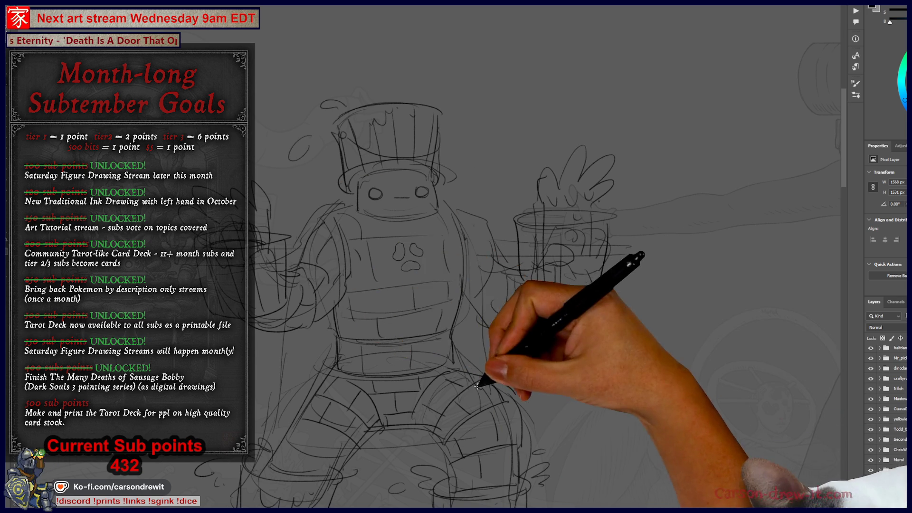
drag(483, 380, 434, 305)
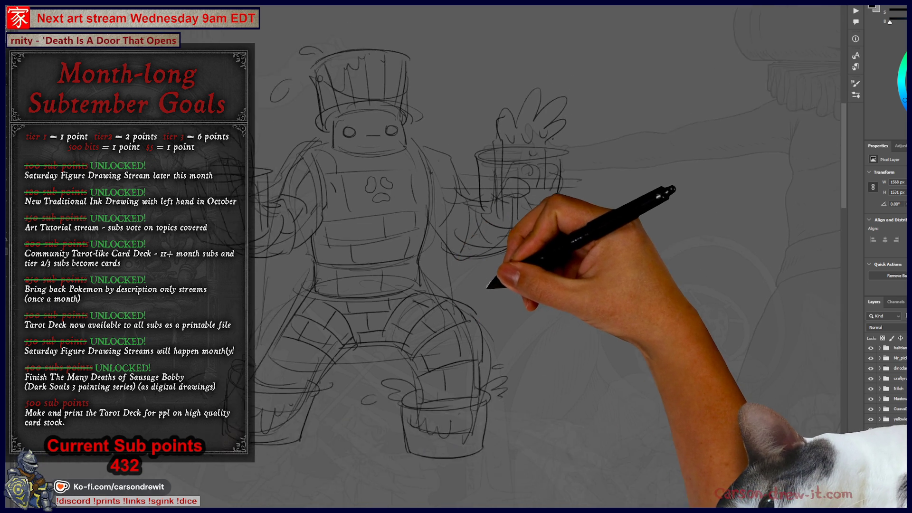
- Resize the robot sketch with Free Transform and drag it up and to the left
scroll(487, 285, down, 5)
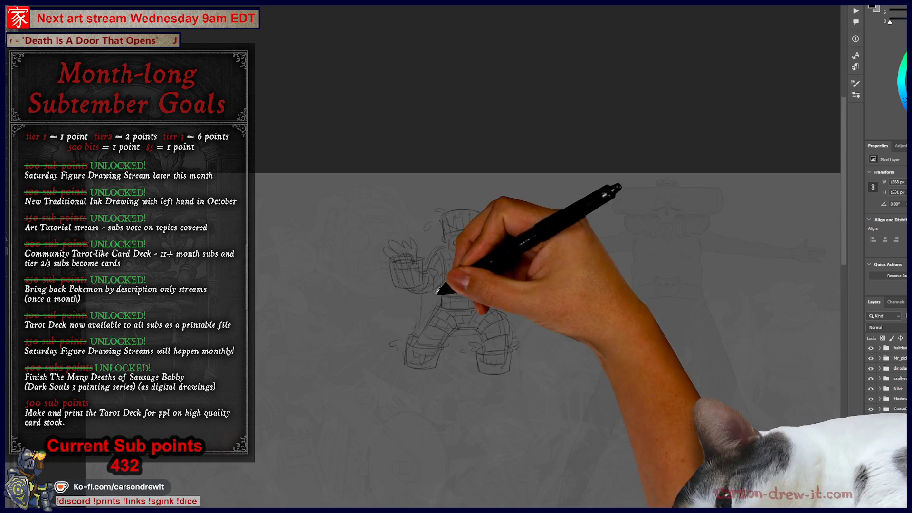
scroll(475, 346, up, 5)
scroll(388, 316, down, 5)
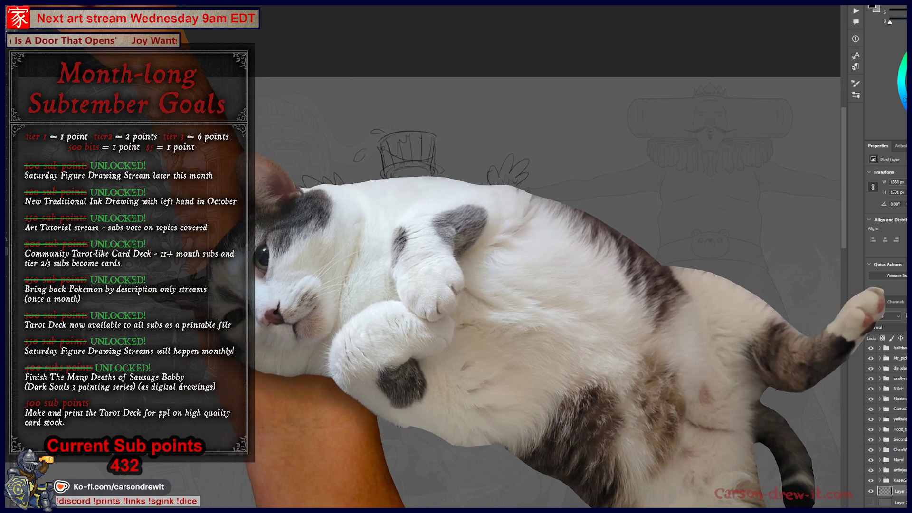
drag(530, 200, 539, 397)
key(Return)
drag(413, 261, 603, 290)
mouse_move(491, 298)
mouse_down()
mouse_move(254, 326)
mouse_move(264, 204)
mouse_up()
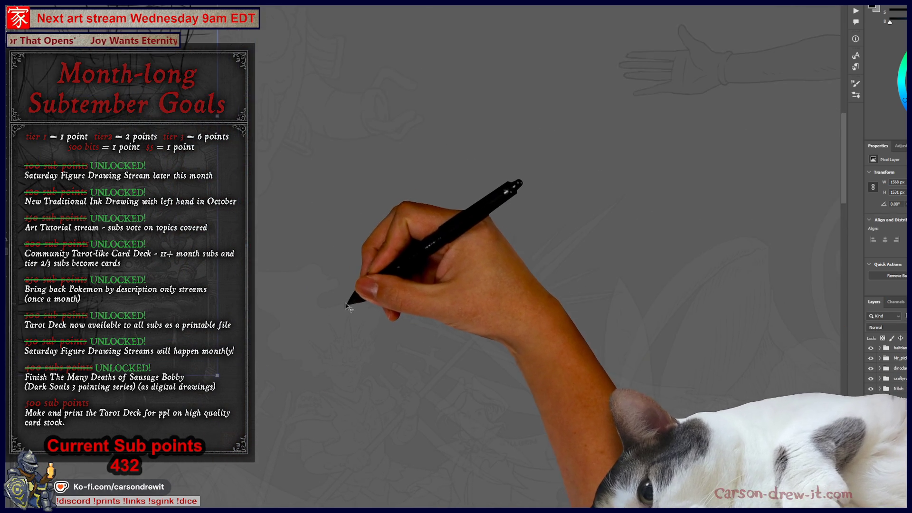
- Shrink the sketch to 1060 × 1043 px and park it at the upper left of the view
key(ctrl+plus)
key(ctrl+plus)
mouse_move(512, 419)
mouse_down()
mouse_move(495, 310)
mouse_move(495, 336)
mouse_move(546, 373)
mouse_move(528, 373)
mouse_up()
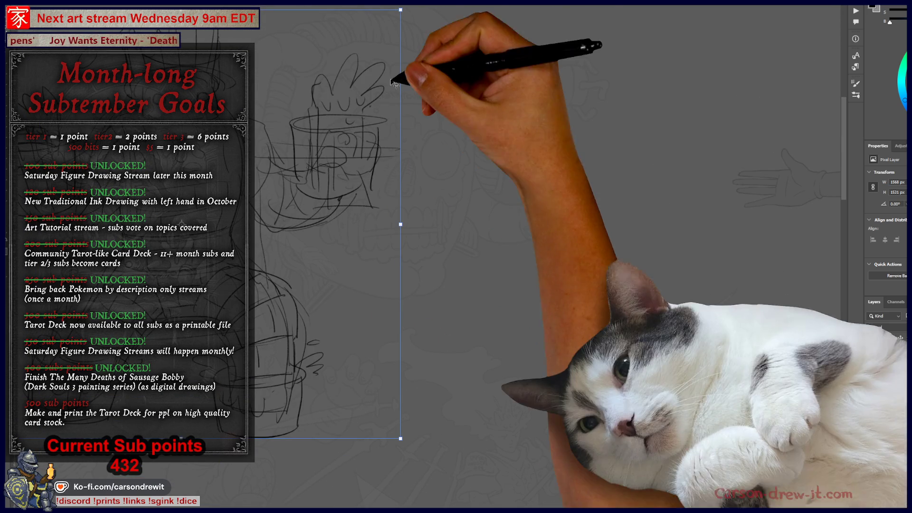
drag(400, 10, 300, 213)
mouse_move(149, 299)
mouse_down()
mouse_move(244, 214)
mouse_move(309, 313)
mouse_up()
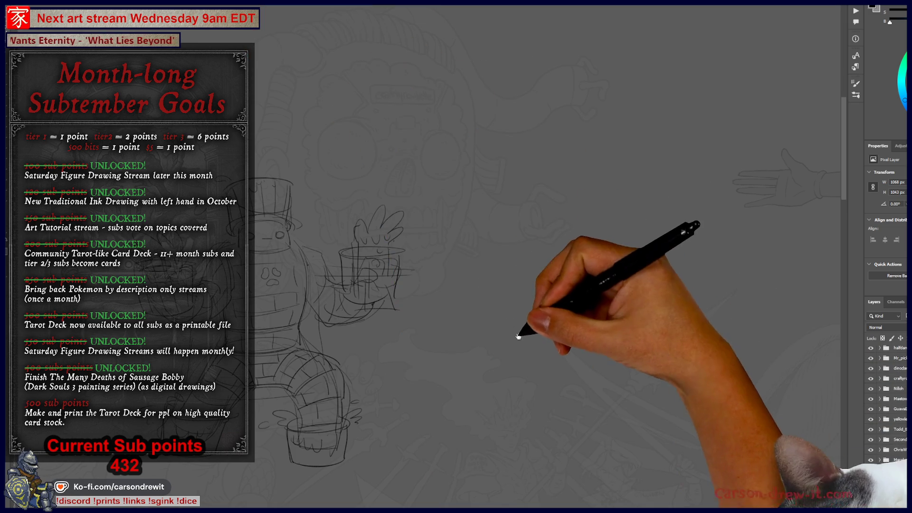
drag(479, 324, 501, 337)
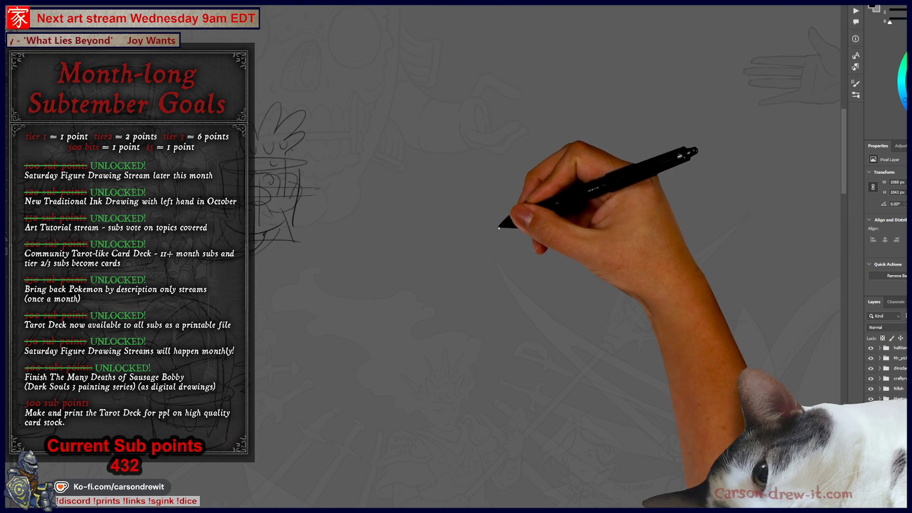
drag(499, 266, 515, 212)
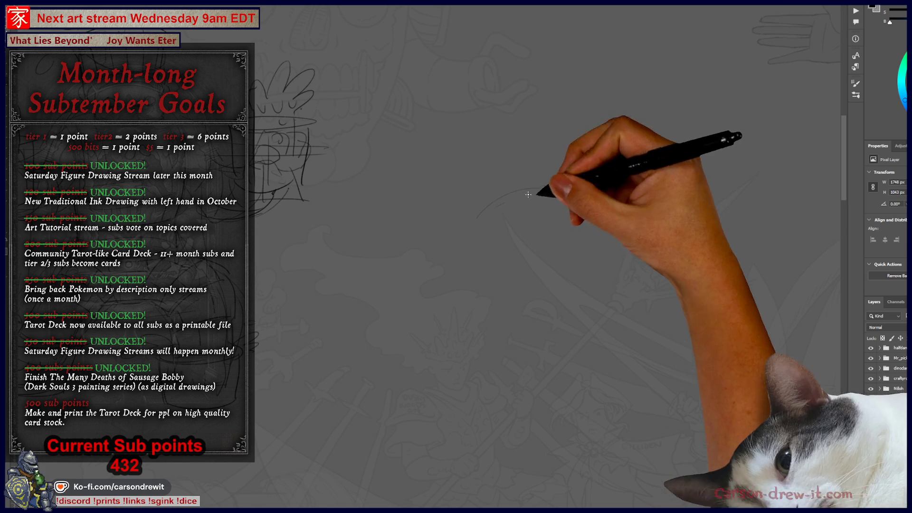
- Rough in the new figure's head outline, lower left limb, and curving arcs on both sides of the head
drag(474, 233, 483, 292)
drag(487, 324, 600, 295)
mouse_move(477, 216)
mouse_down()
mouse_move(582, 209)
mouse_move(606, 269)
mouse_move(627, 280)
mouse_move(712, 289)
mouse_up()
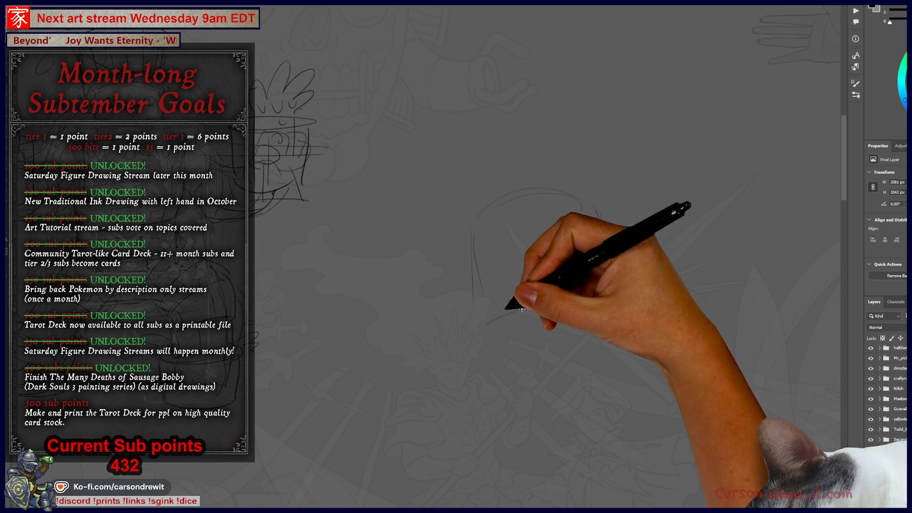
mouse_move(484, 327)
mouse_down()
mouse_move(459, 401)
mouse_move(478, 439)
mouse_move(555, 354)
mouse_up()
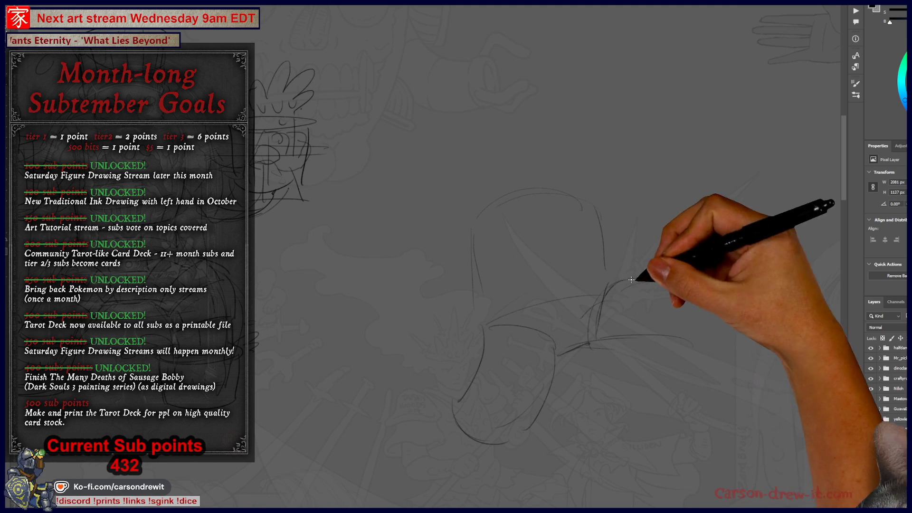
drag(399, 212, 484, 275)
drag(444, 187, 491, 232)
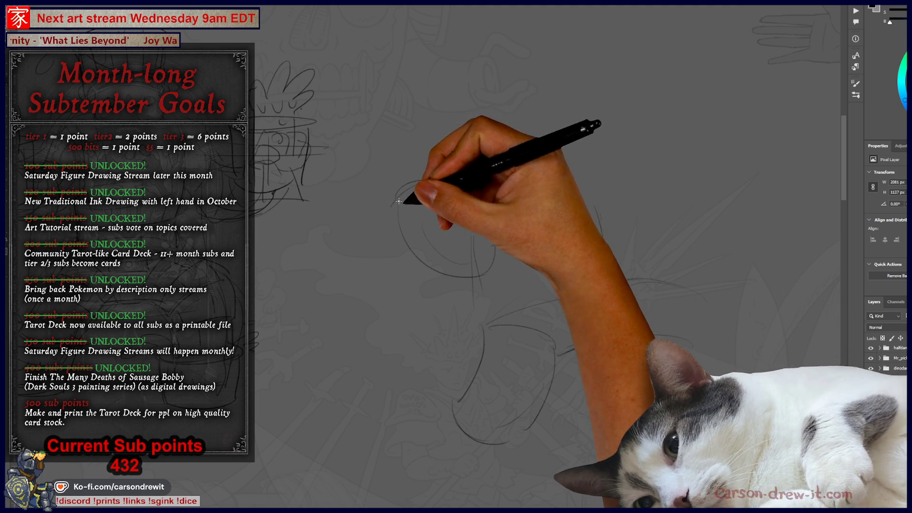
mouse_move(387, 212)
mouse_down()
mouse_move(372, 165)
mouse_move(427, 138)
mouse_move(455, 160)
mouse_up()
mouse_move(495, 190)
mouse_down()
mouse_move(535, 163)
mouse_move(553, 167)
mouse_move(550, 187)
mouse_move(565, 206)
mouse_up()
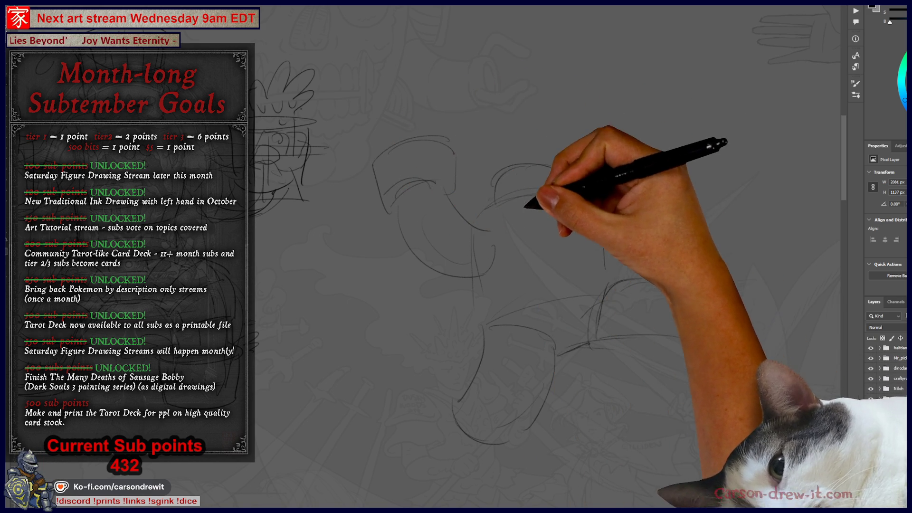
mouse_move(839, 271)
mouse_down()
mouse_move(488, 306)
mouse_move(530, 317)
mouse_up()
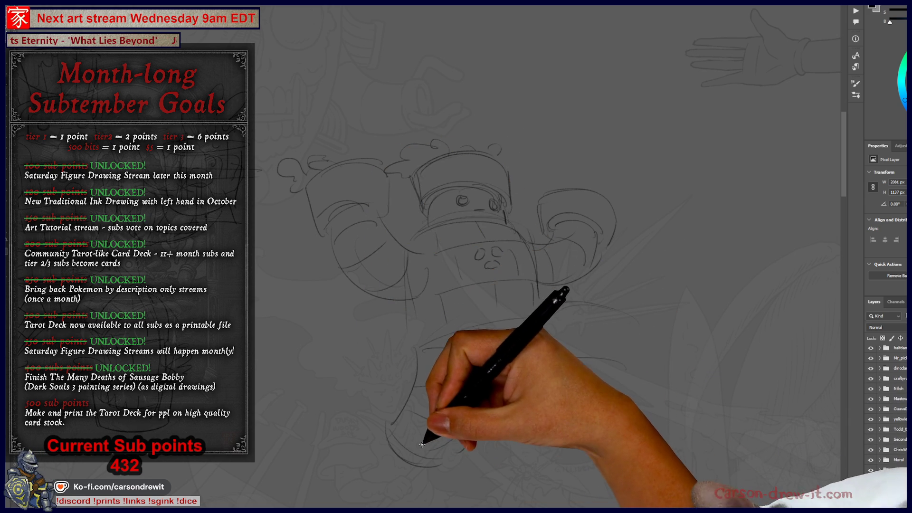
- Sketch the lower left side, eyes, nose and a curved right arm segment, then lasso the helmet
drag(386, 417, 397, 470)
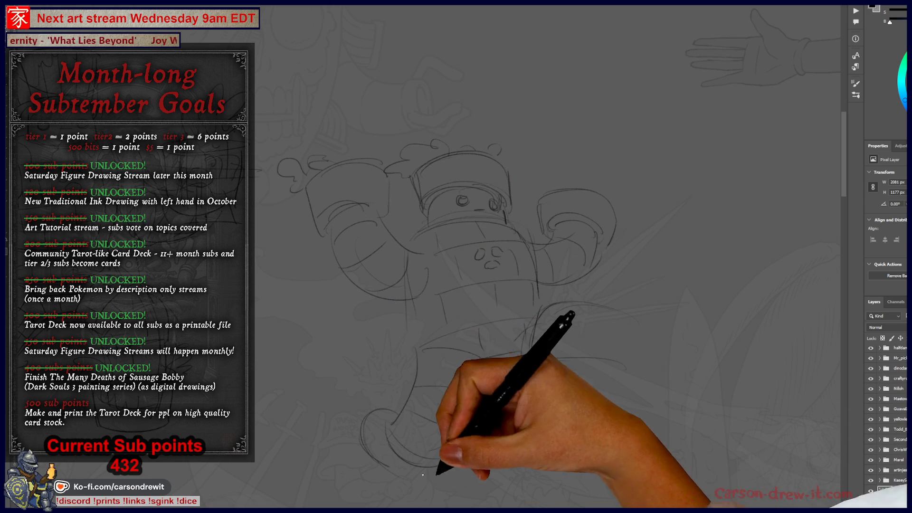
mouse_move(366, 415)
mouse_down()
mouse_move(355, 467)
mouse_move(408, 489)
mouse_move(413, 479)
mouse_up()
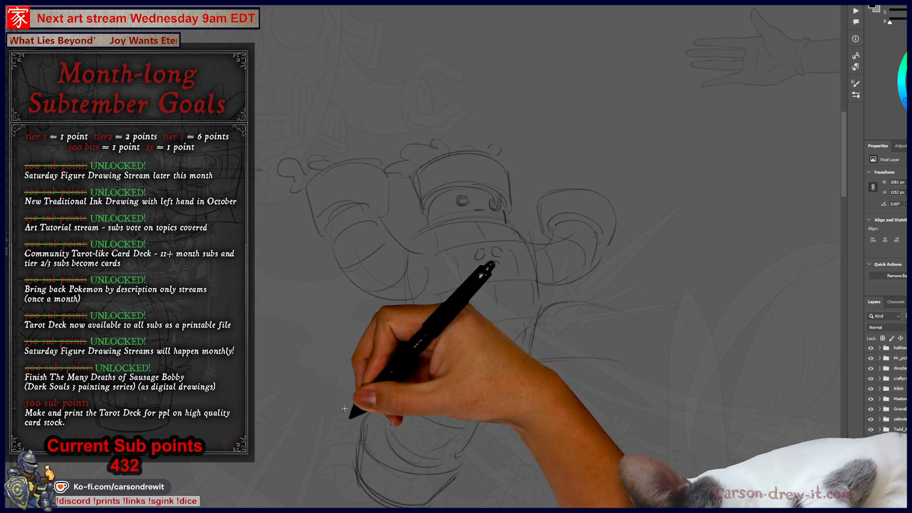
mouse_move(481, 251)
mouse_down()
mouse_move(479, 259)
mouse_move(499, 256)
mouse_move(499, 266)
mouse_up()
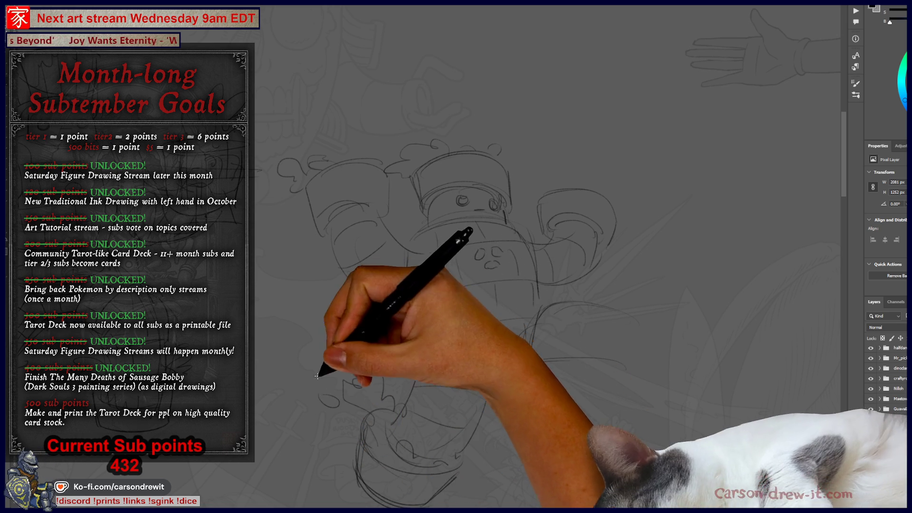
mouse_move(612, 378)
mouse_down()
mouse_move(652, 314)
mouse_move(703, 314)
mouse_move(709, 350)
mouse_move(660, 399)
mouse_move(666, 366)
mouse_up()
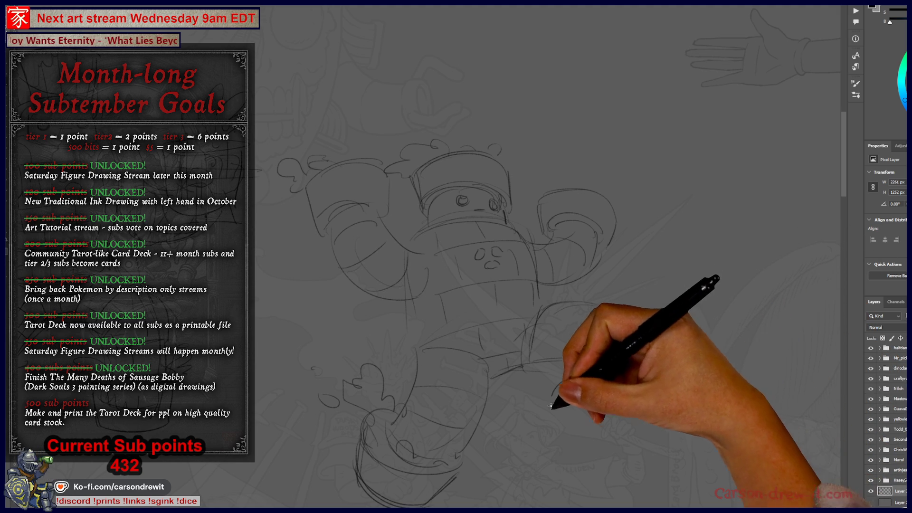
mouse_move(556, 380)
mouse_down()
mouse_move(568, 411)
mouse_move(563, 435)
mouse_up()
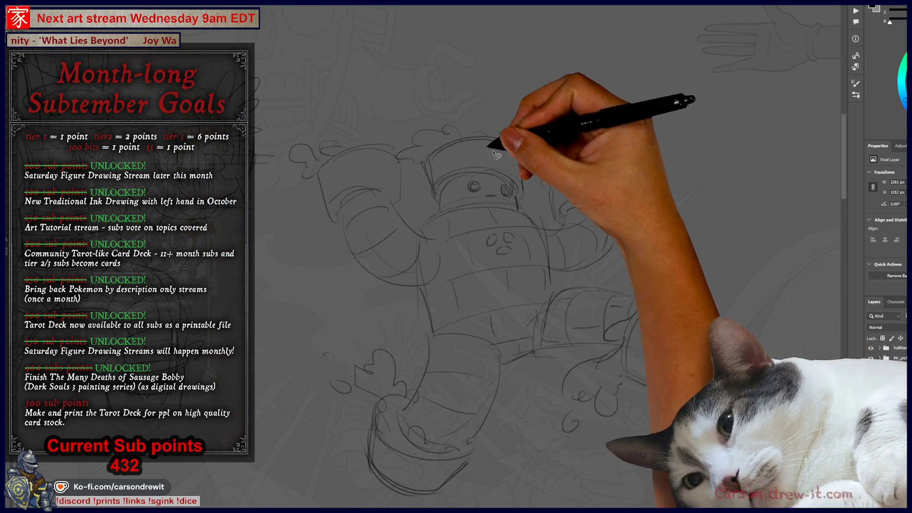
mouse_move(463, 110)
mouse_down()
mouse_move(398, 142)
mouse_move(443, 208)
mouse_up()
drag(545, 178, 463, 110)
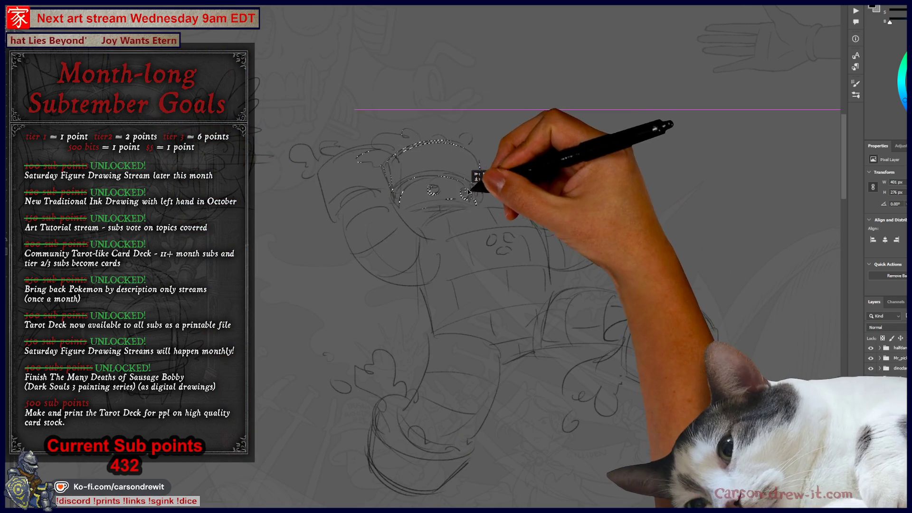
- Tilt the selected helmet about 14° counter-clockwise, commit the rotation, and deselect
drag(485, 190, 484, 192)
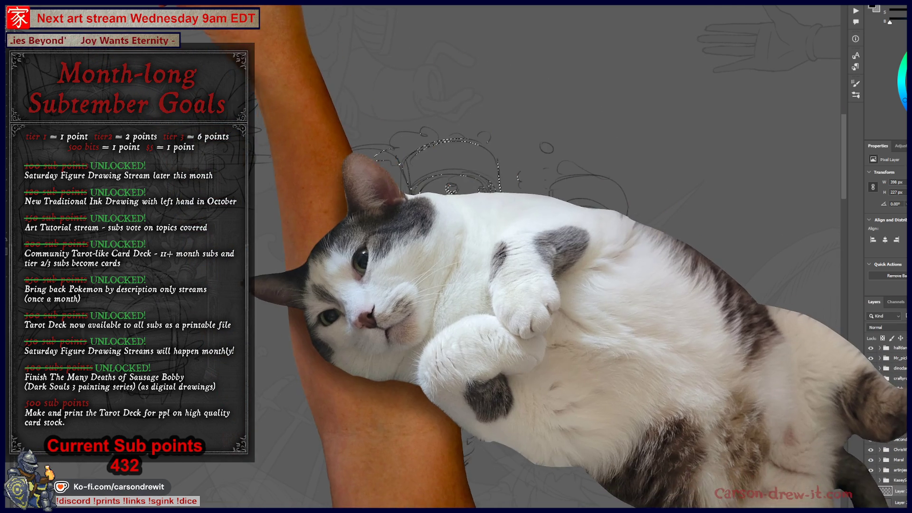
key(ctrl+t)
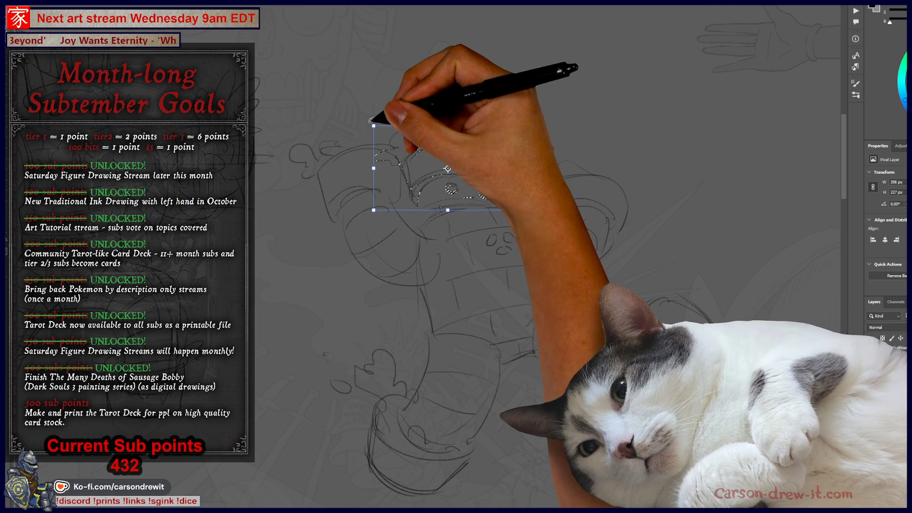
drag(342, 129, 336, 155)
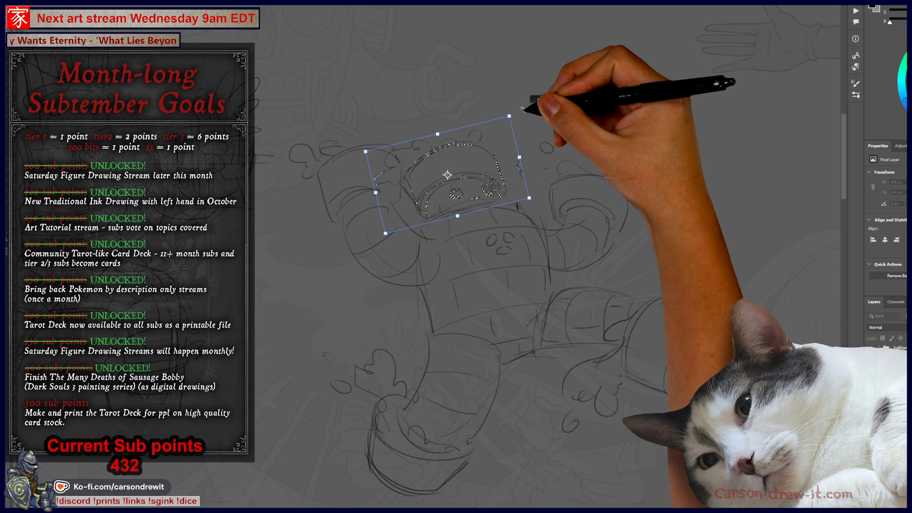
key(Return)
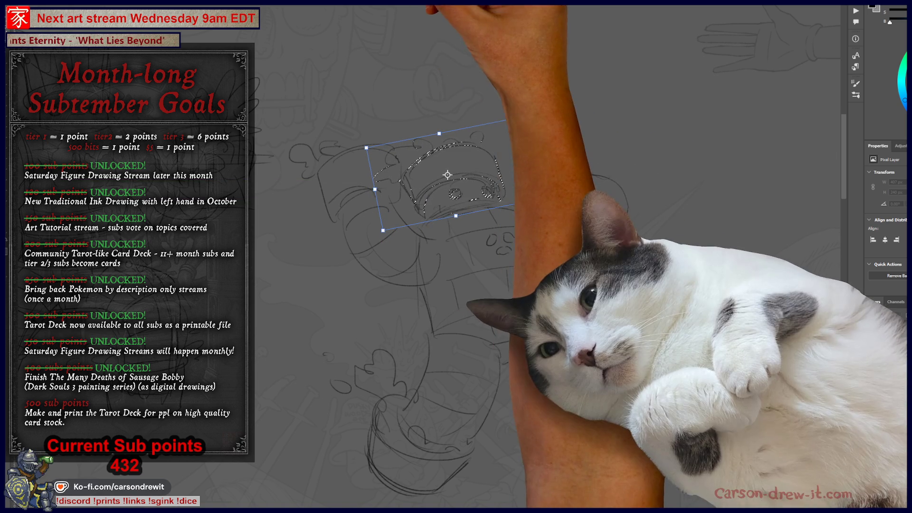
key(ctrl+d)
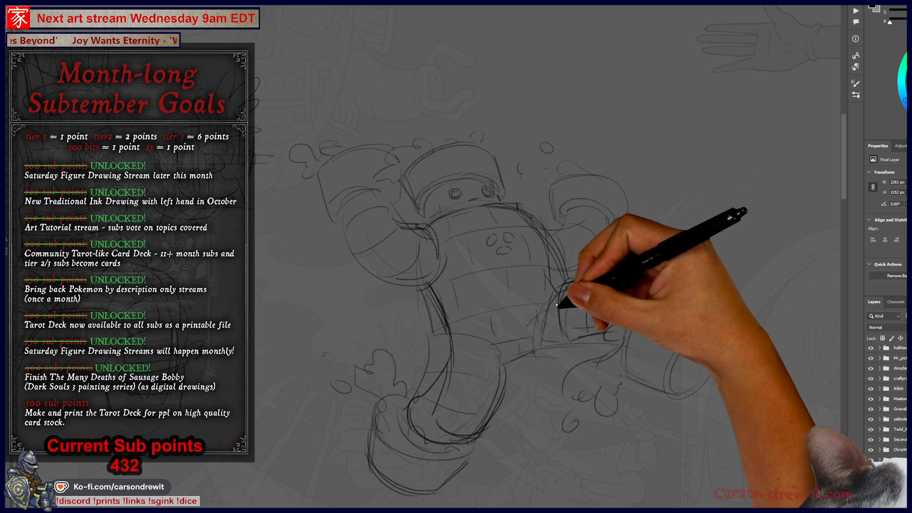
- Recenter the figure in view and fade the sketch layer to 50% opacity
mouse_move(557, 372)
mouse_down()
mouse_move(605, 374)
mouse_move(615, 359)
mouse_up()
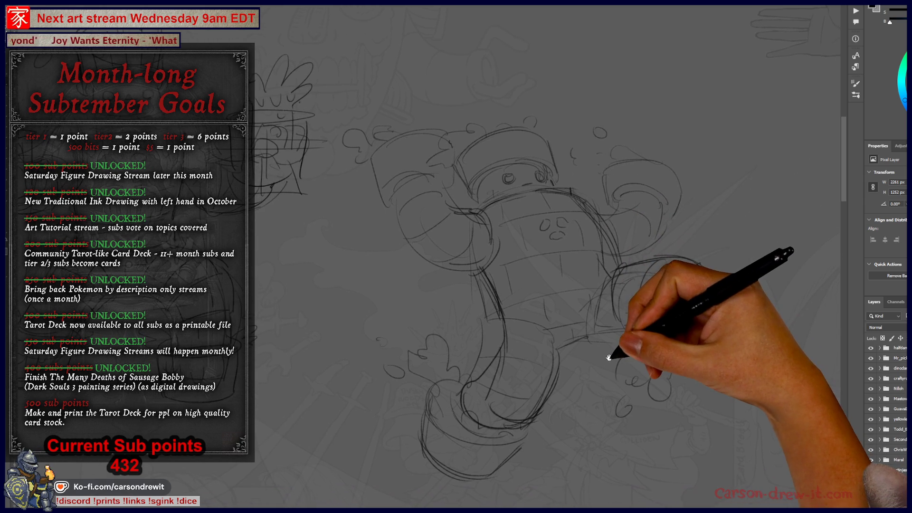
drag(708, 434, 682, 417)
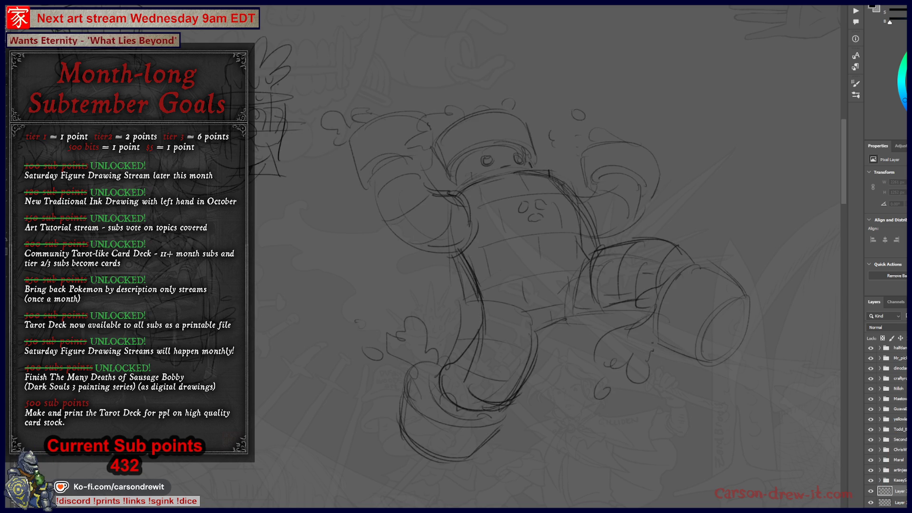
key(5)
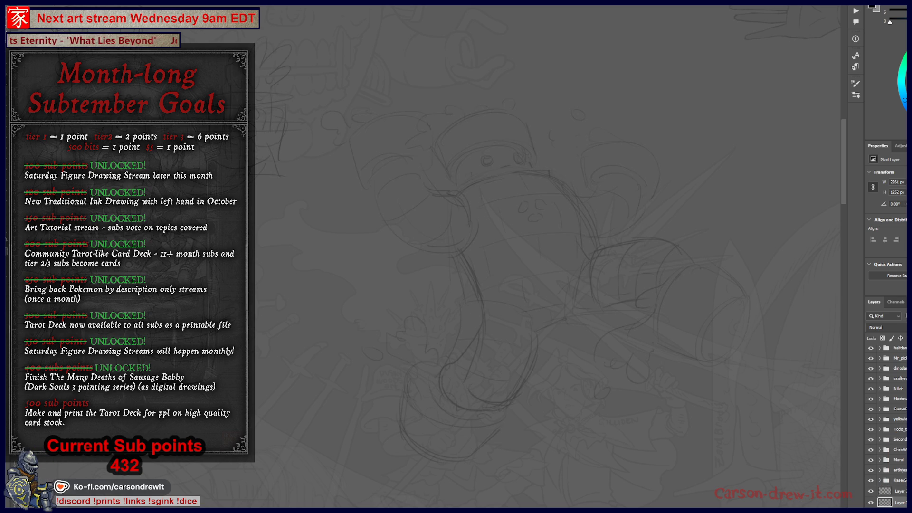
- Ink the helmet brim's outer curve, a parallel inner arc, and its left and right sides
scroll(502, 164, up, 3)
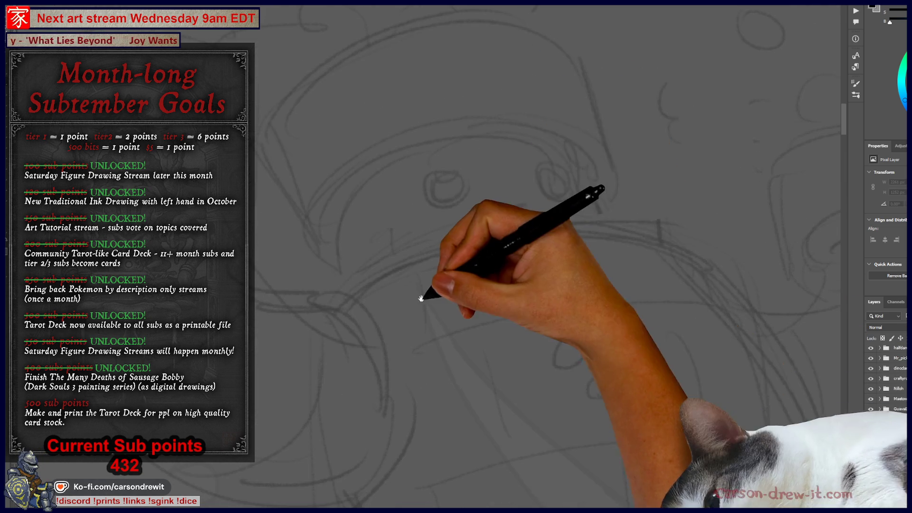
mouse_move(285, 294)
mouse_down()
mouse_move(320, 191)
mouse_move(480, 161)
mouse_move(547, 212)
mouse_up()
mouse_move(290, 305)
mouse_down()
mouse_move(316, 210)
mouse_move(481, 179)
mouse_move(527, 183)
mouse_up()
mouse_move(551, 214)
mouse_down()
mouse_move(564, 224)
mouse_move(573, 266)
mouse_up()
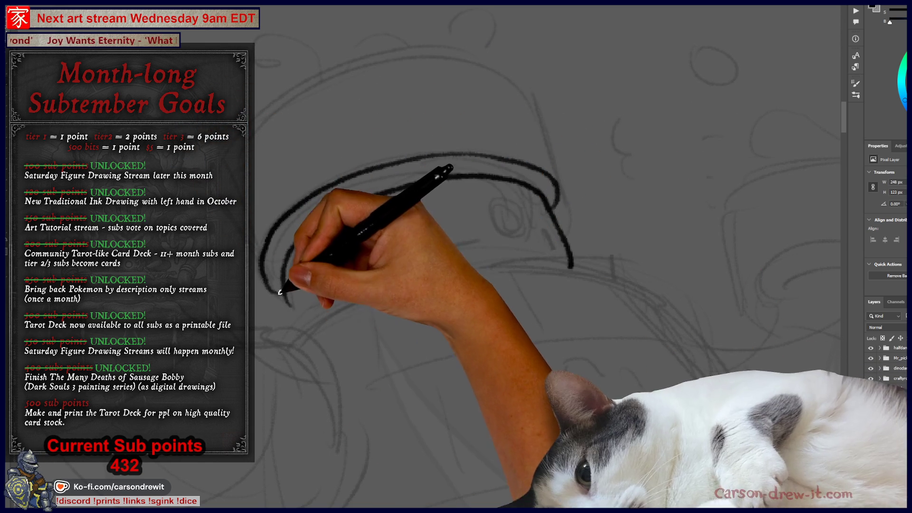
drag(285, 304, 296, 330)
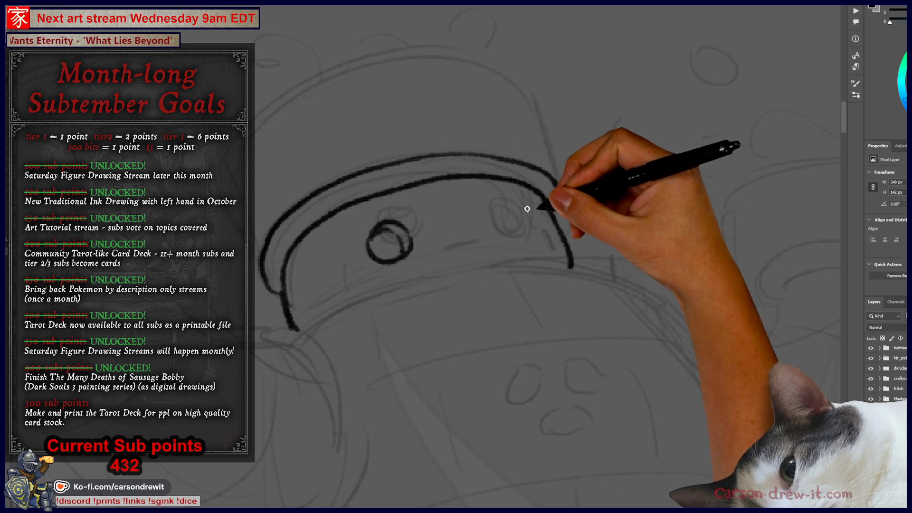
- Draw the second eye circle, join the brim's right end, and extend the line beneath the face
mouse_move(500, 232)
mouse_down()
mouse_move(526, 216)
mouse_move(513, 237)
mouse_move(536, 204)
mouse_move(504, 210)
mouse_up()
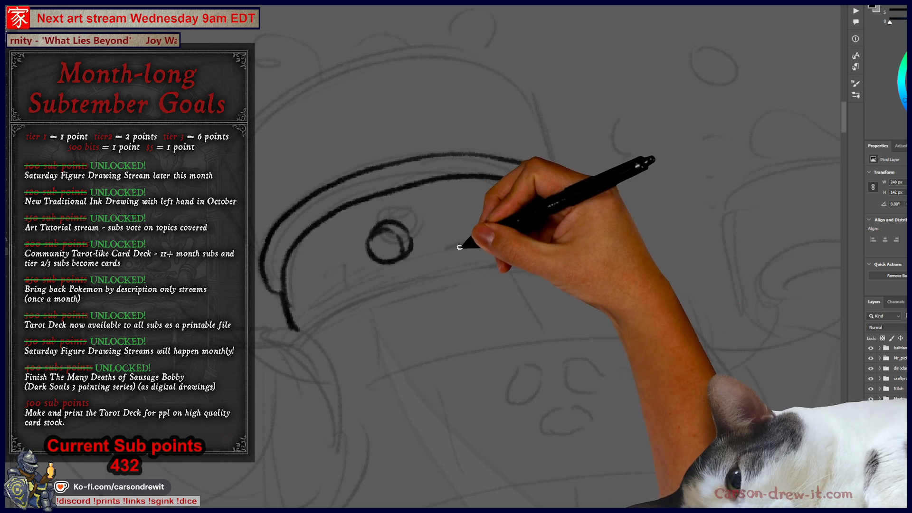
drag(533, 167, 572, 257)
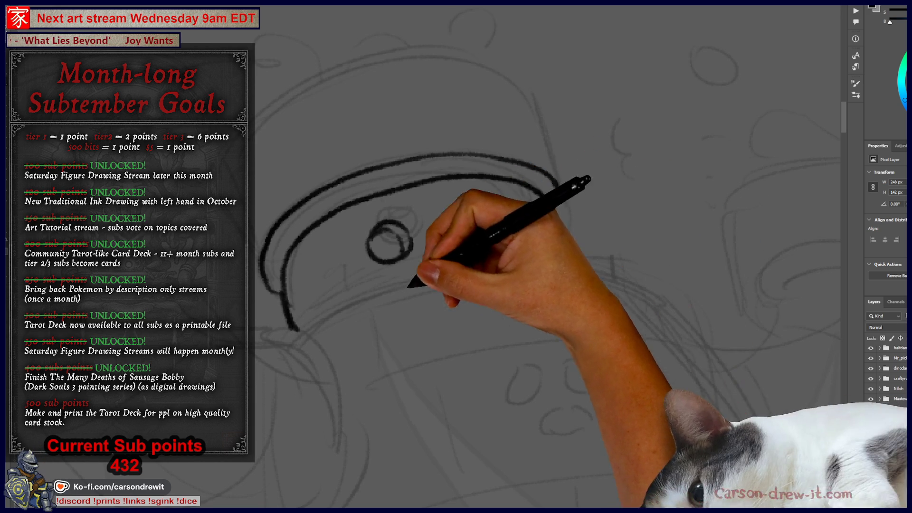
drag(298, 333, 339, 313)
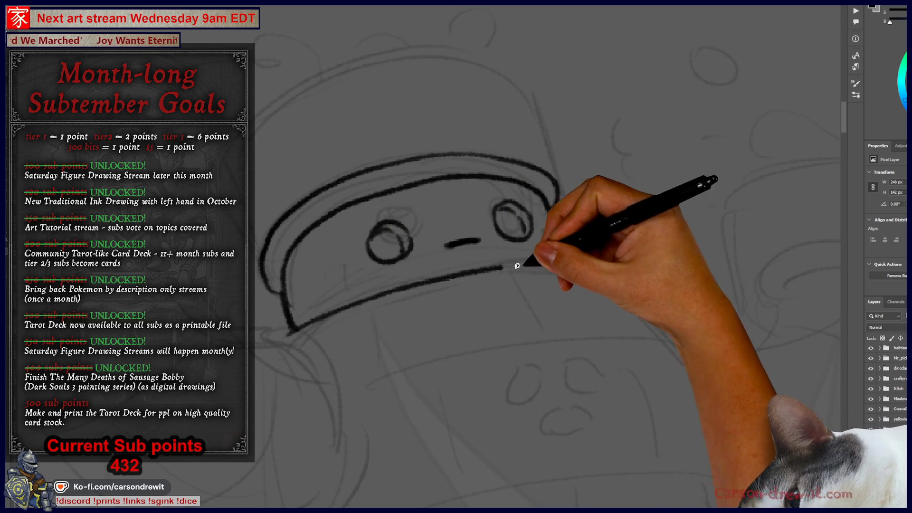
mouse_move(282, 342)
mouse_down()
mouse_move(518, 272)
mouse_move(648, 283)
mouse_up()
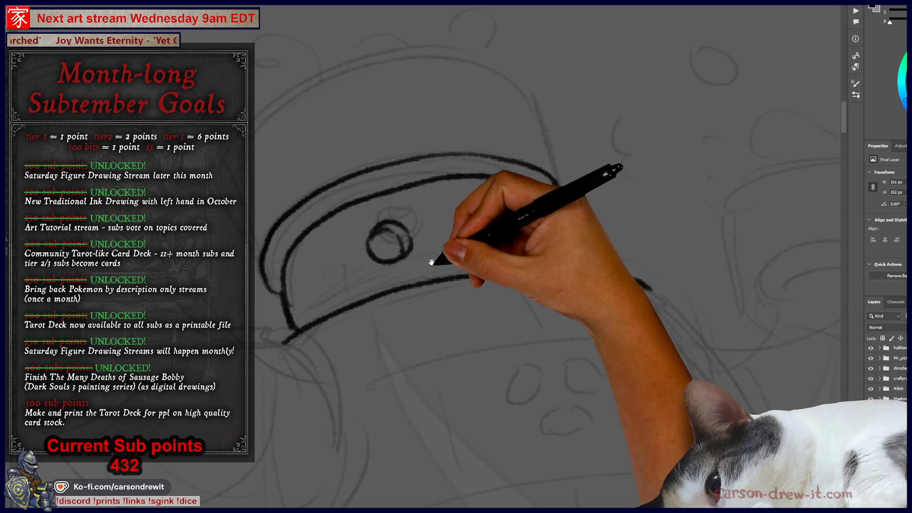
key(h)
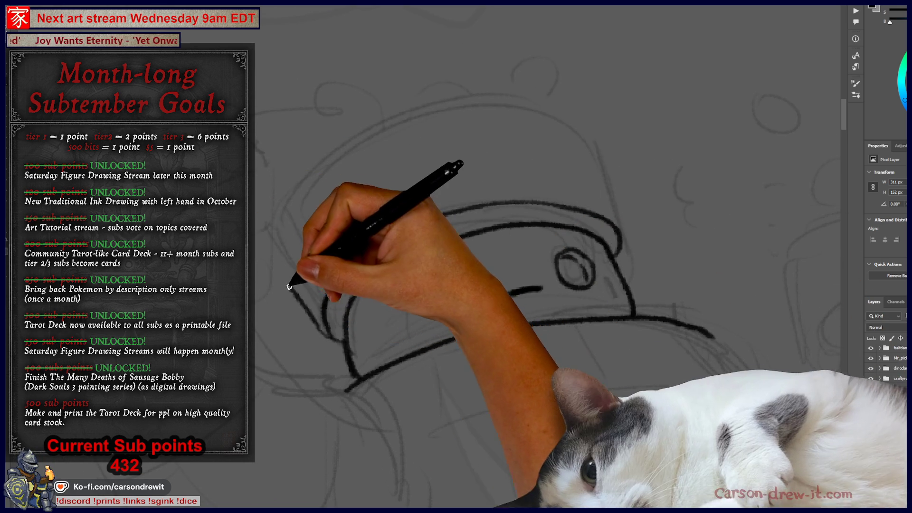
- Ink the helmet's left contour and top edge, enlarge the brush, and unflip the view
mouse_move(316, 306)
mouse_down()
mouse_move(272, 246)
mouse_move(335, 156)
mouse_up()
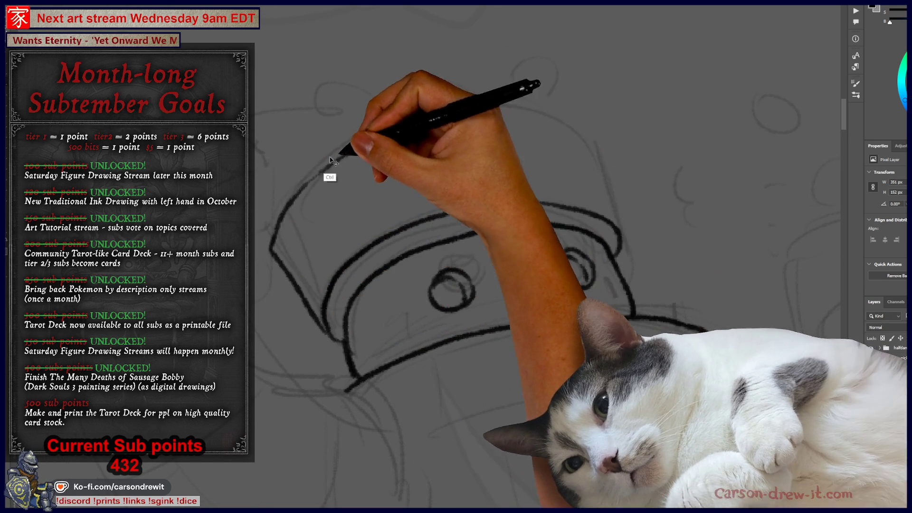
mouse_move(301, 218)
mouse_down()
mouse_move(305, 187)
mouse_move(428, 108)
mouse_move(541, 105)
mouse_move(593, 123)
mouse_move(617, 221)
mouse_up()
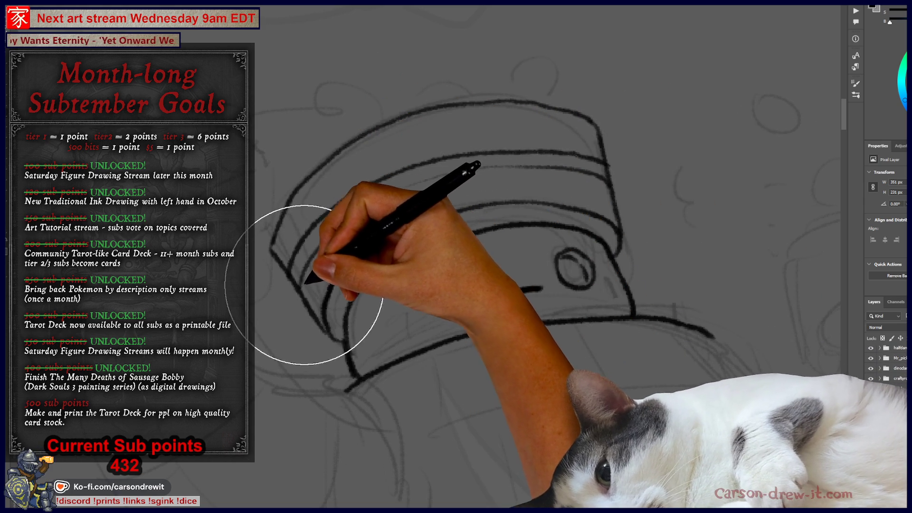
key(e)
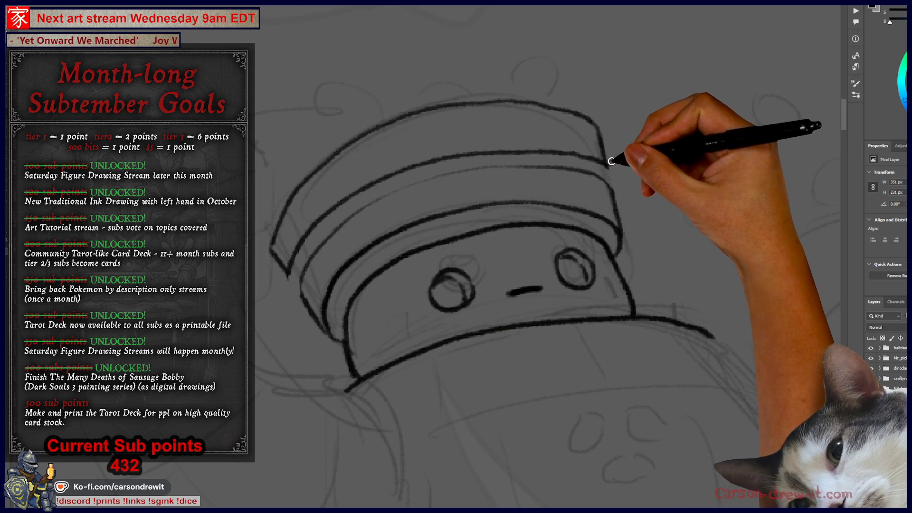
key(ctrl+z)
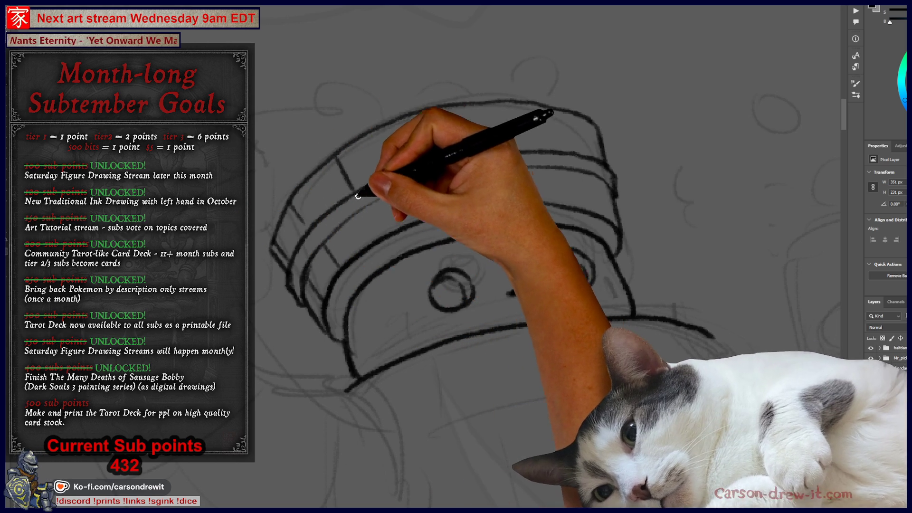
- Divide the helmet band into segments across its width and re-ink the top edge
drag(394, 123, 433, 205)
drag(483, 104, 504, 199)
drag(556, 112, 566, 145)
drag(569, 183, 573, 209)
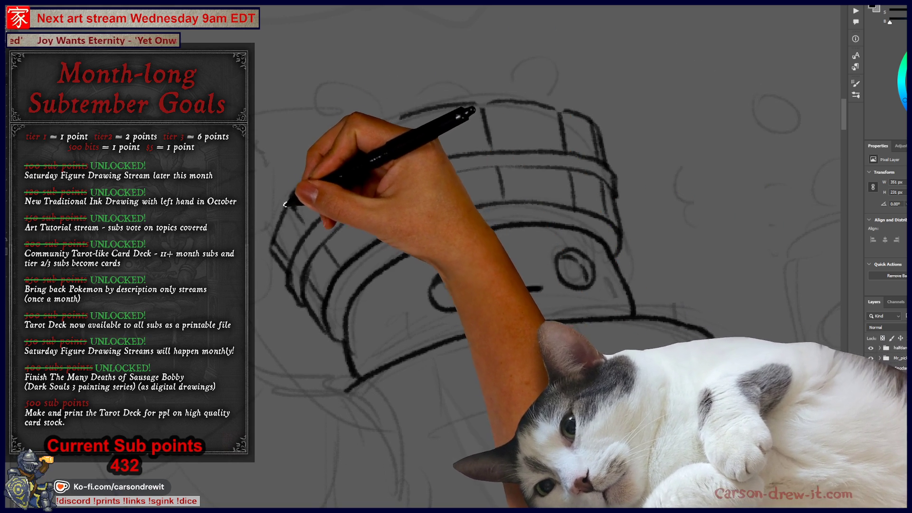
mouse_move(331, 161)
mouse_down()
mouse_move(480, 93)
mouse_move(480, 102)
mouse_move(557, 109)
mouse_up()
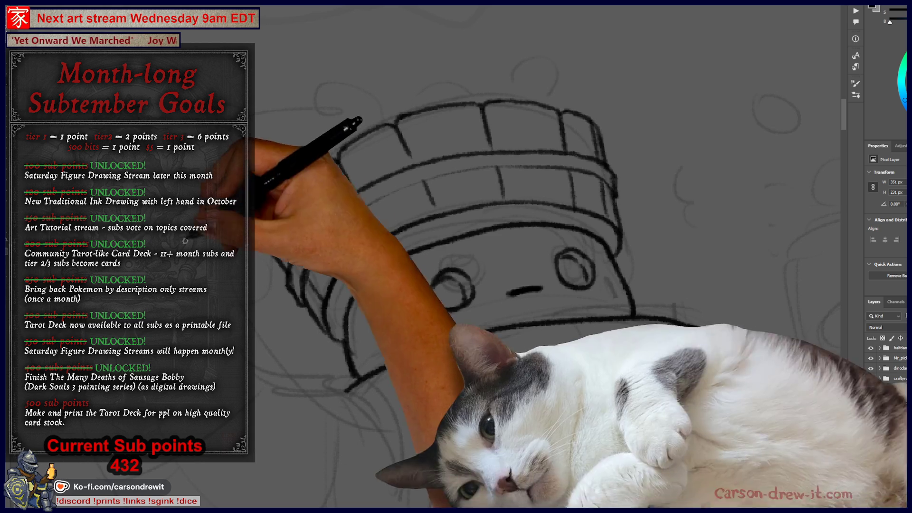
- Hatch the helmet's inner band, add glyph marks in the rim boxes, and start the left arm curve
mouse_move(389, 254)
mouse_down()
mouse_move(432, 224)
mouse_move(437, 245)
mouse_move(464, 218)
mouse_move(512, 201)
mouse_move(605, 229)
mouse_up()
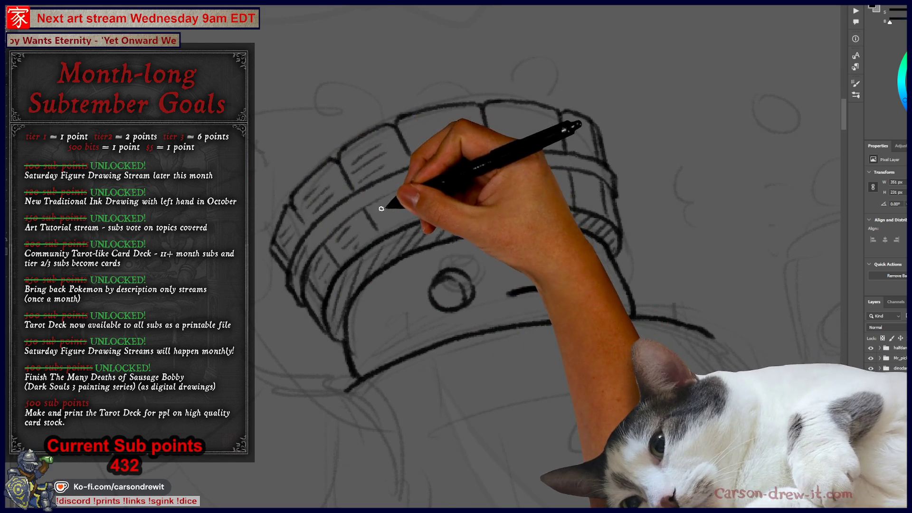
mouse_move(451, 187)
mouse_down()
mouse_move(389, 202)
mouse_move(533, 112)
mouse_move(535, 183)
mouse_move(586, 179)
mouse_move(590, 195)
mouse_move(589, 179)
mouse_up()
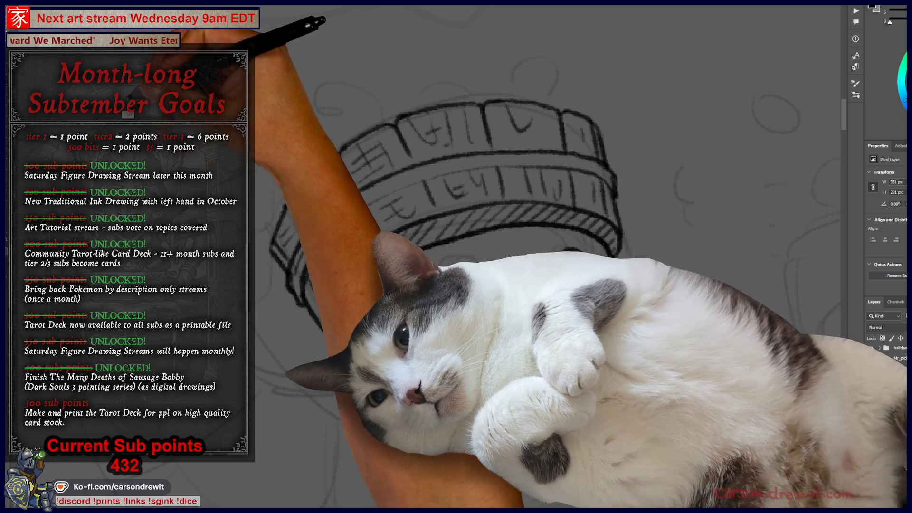
drag(281, 198, 433, 165)
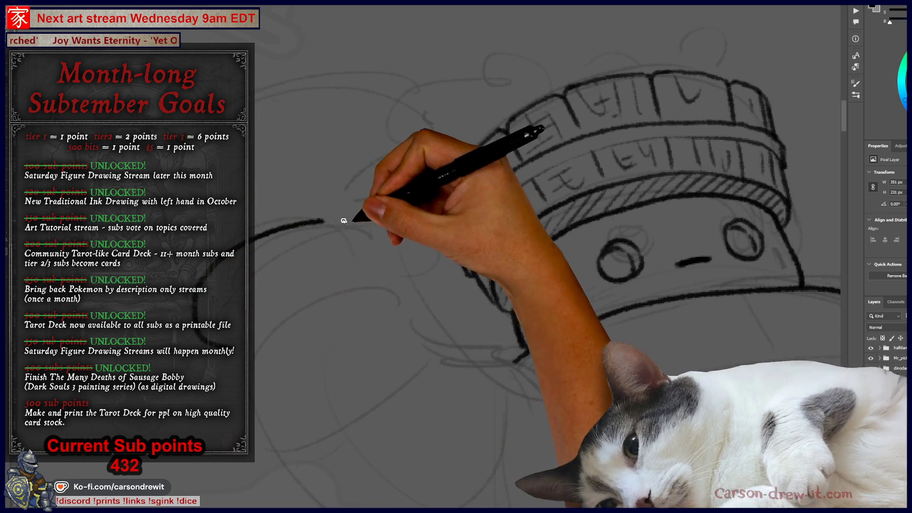
drag(371, 222, 228, 347)
- Ink the left arm's inner loop stroke, left edge, and curved underside
drag(257, 264, 366, 254)
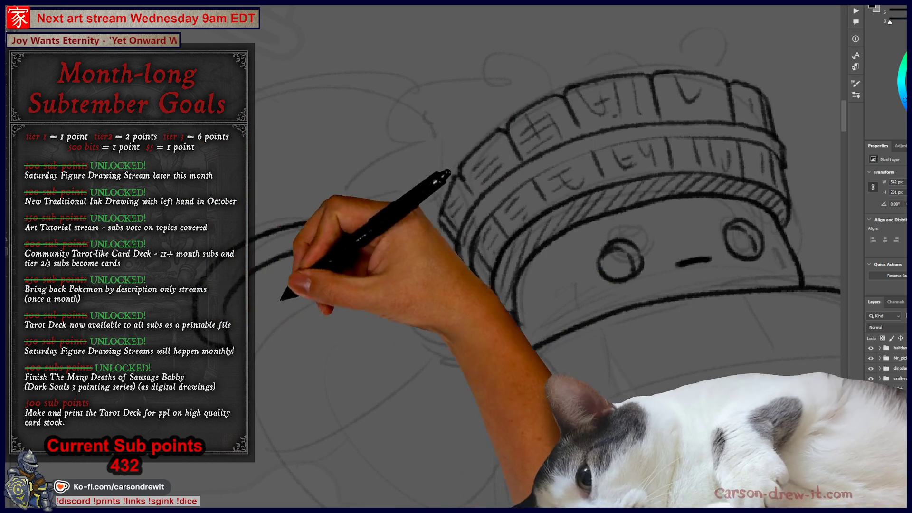
drag(285, 285, 225, 311)
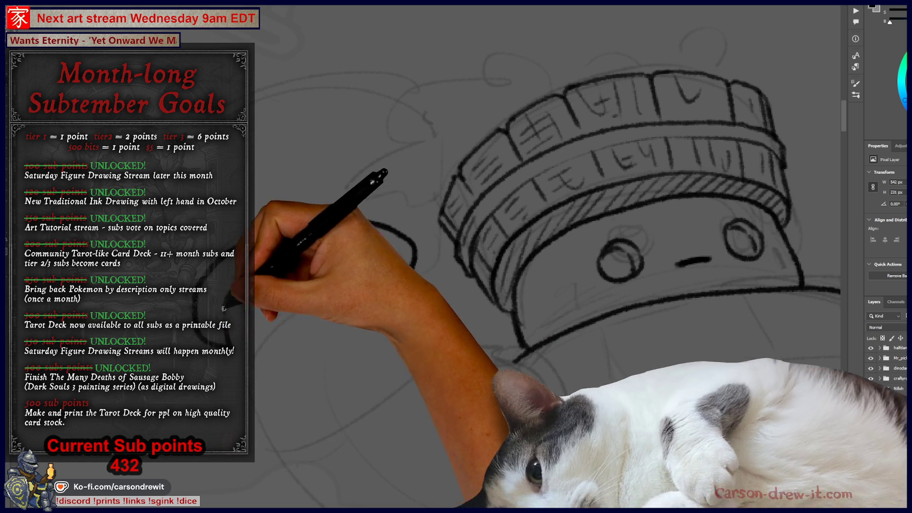
mouse_move(479, 271)
mouse_down()
mouse_move(366, 254)
mouse_move(336, 184)
mouse_up()
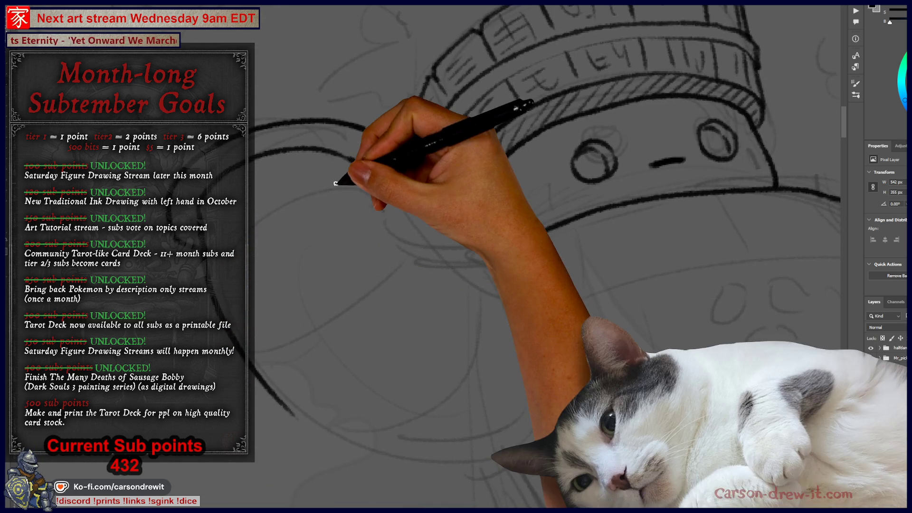
mouse_move(356, 325)
mouse_down()
mouse_move(343, 341)
mouse_move(225, 341)
mouse_up()
mouse_move(247, 378)
mouse_down()
mouse_move(333, 409)
mouse_move(468, 418)
mouse_up()
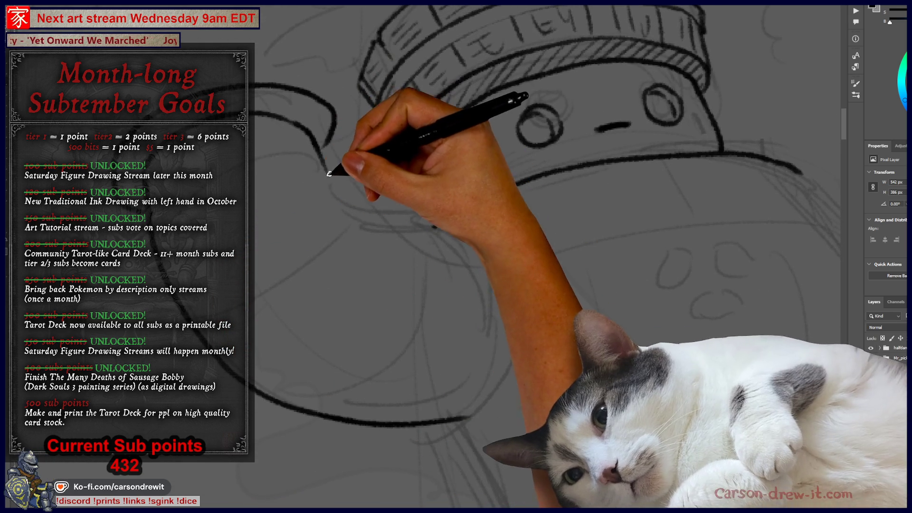
drag(330, 171, 349, 202)
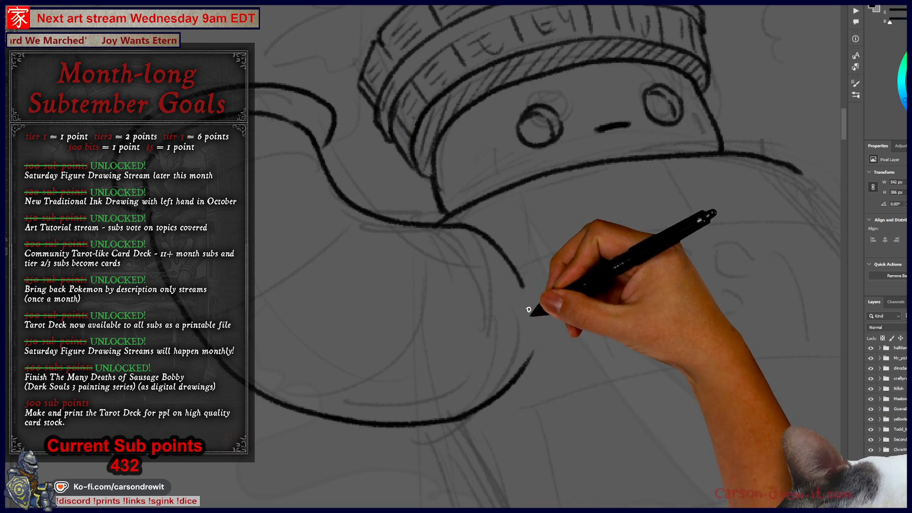
- Ink the arm outline's top curve and connect it to the cuff loop with short vertical strokes
mouse_move(488, 316)
mouse_down()
mouse_move(489, 277)
mouse_move(285, 238)
mouse_move(433, 242)
mouse_up()
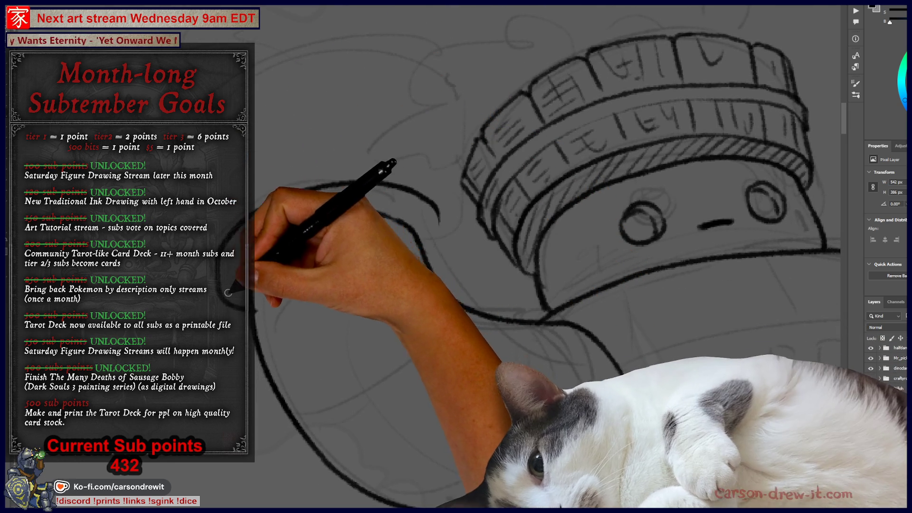
drag(254, 224, 213, 264)
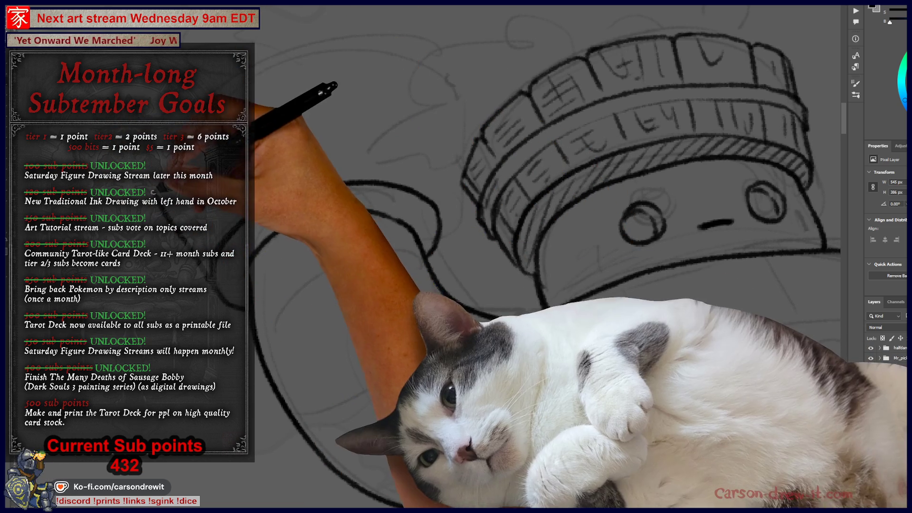
drag(250, 85, 395, 76)
drag(421, 155, 433, 200)
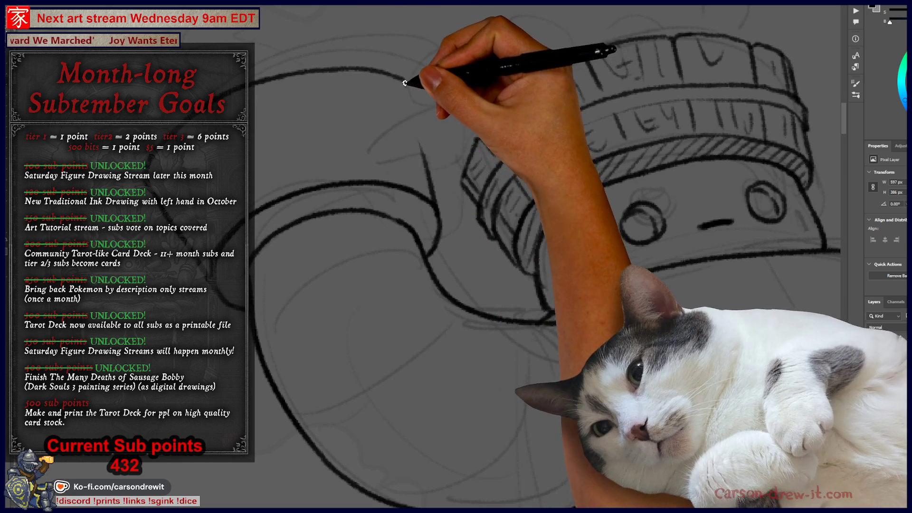
drag(406, 82, 423, 156)
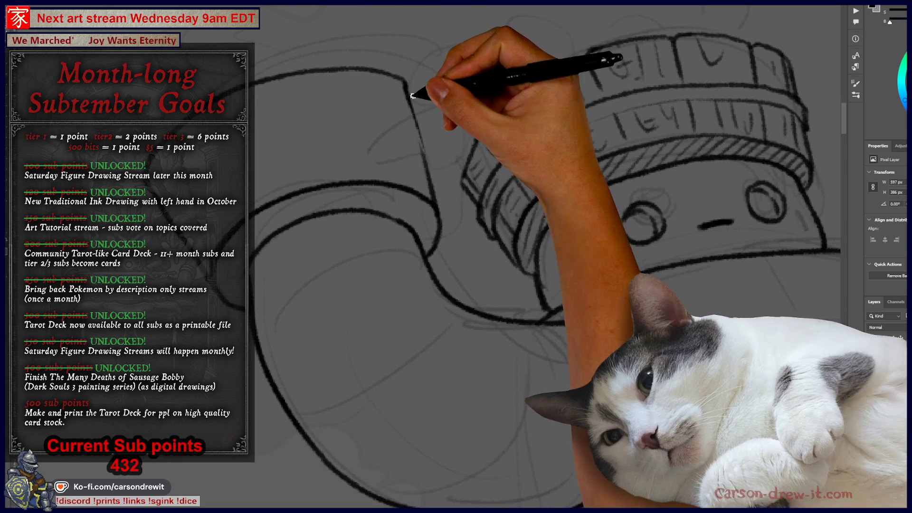
drag(421, 264, 430, 354)
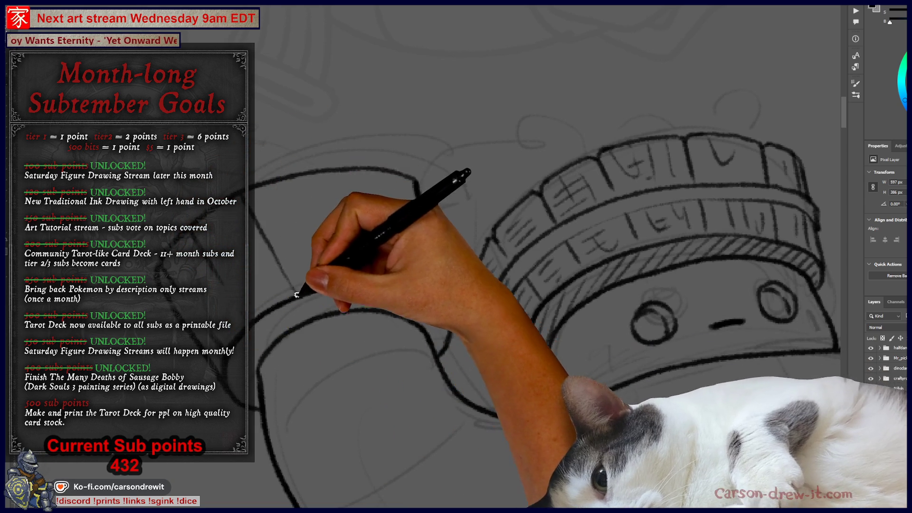
drag(312, 175, 318, 196)
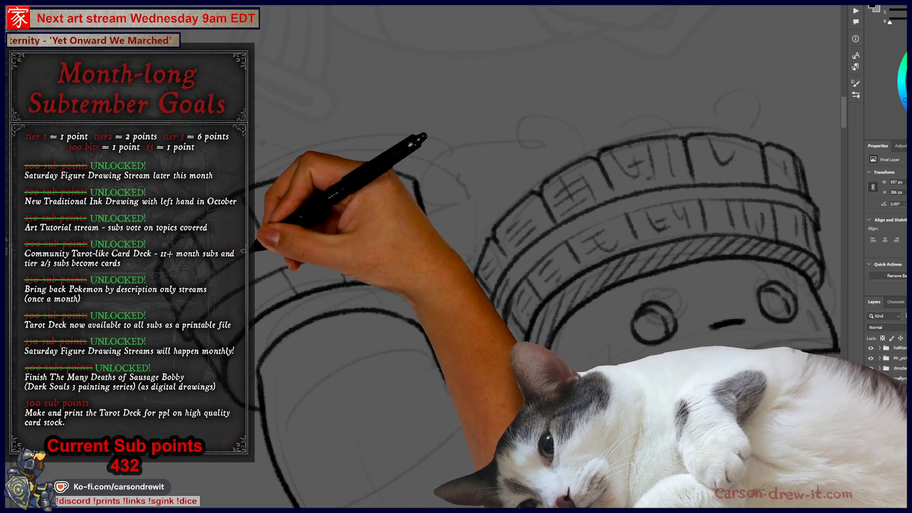
scroll(546, 213, down, 4)
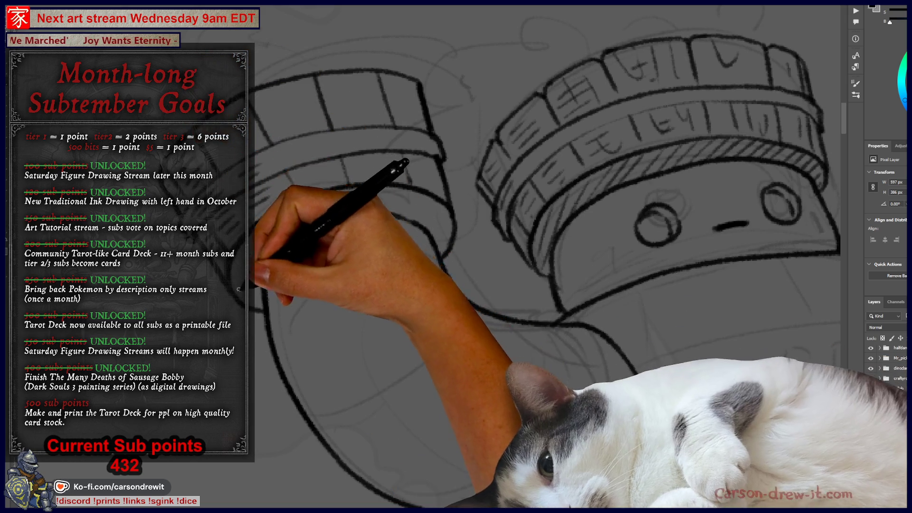
- Pan and rotate the view so both cuffs sit level, with the arm below the helmet visible
mouse_move(305, 207)
mouse_down()
mouse_move(468, 210)
mouse_move(405, 166)
mouse_move(492, 185)
mouse_move(517, 177)
mouse_move(532, 204)
mouse_up()
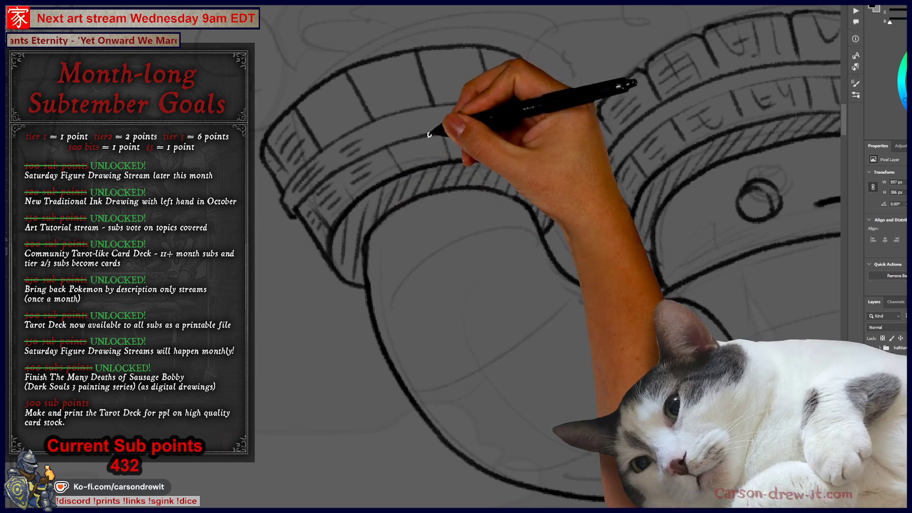
drag(442, 181, 438, 232)
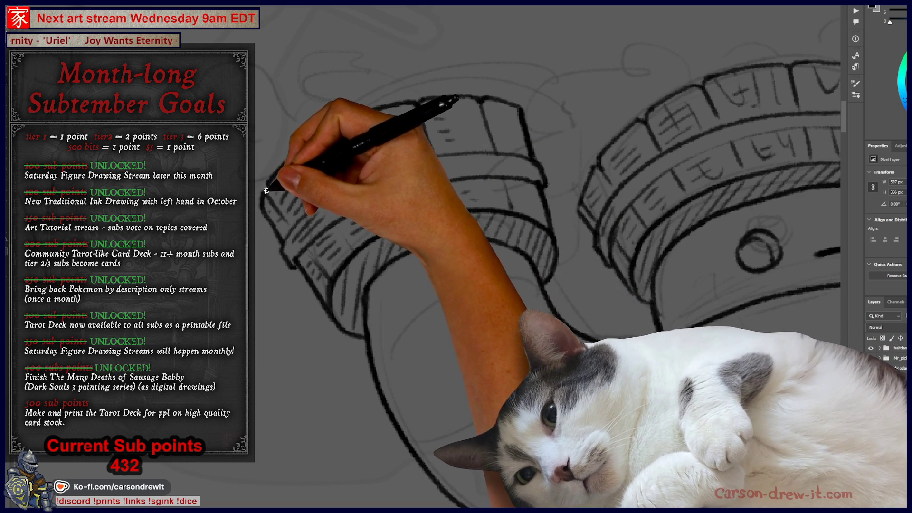
drag(314, 147, 270, 104)
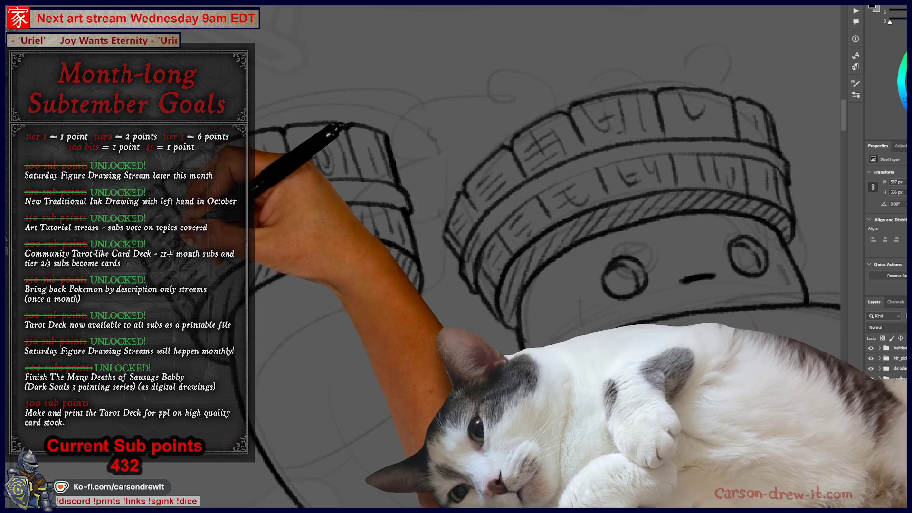
drag(259, 282, 264, 286)
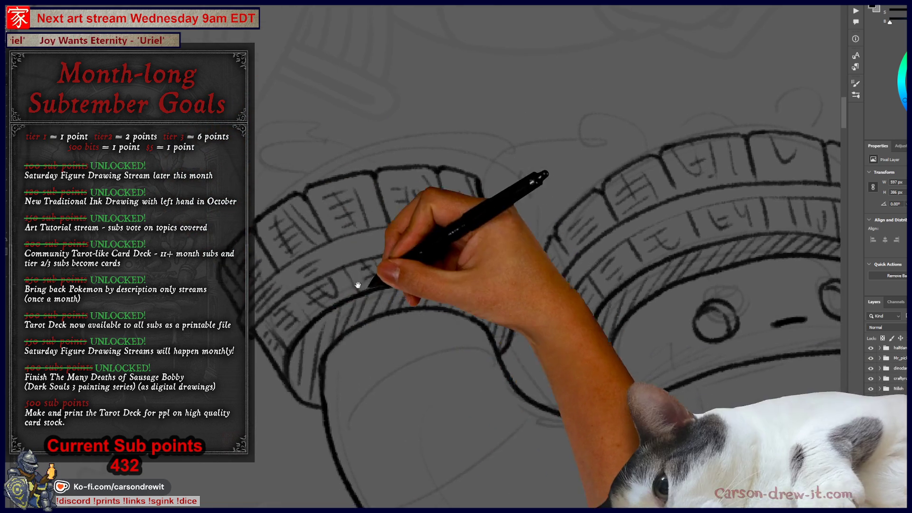
drag(356, 276, 265, 193)
drag(335, 319, 333, 318)
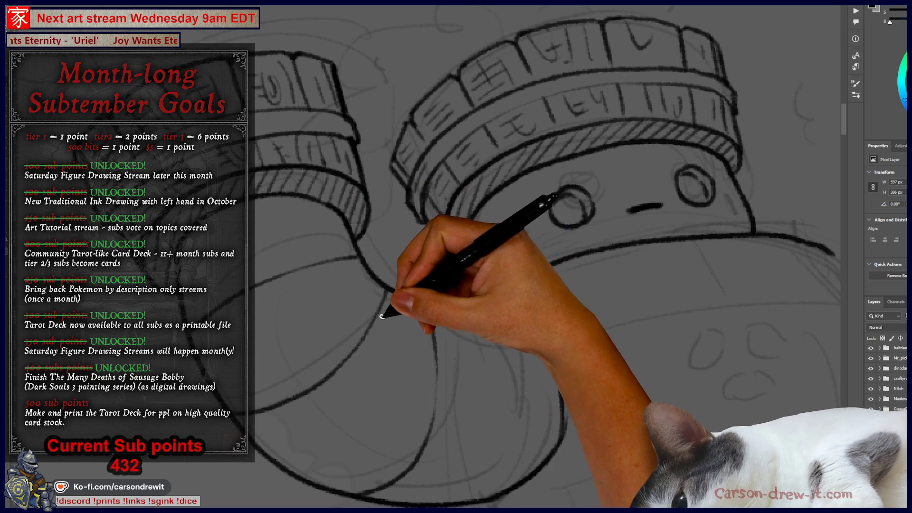
mouse_move(375, 331)
mouse_down()
mouse_move(390, 309)
mouse_move(389, 256)
mouse_move(353, 183)
mouse_up()
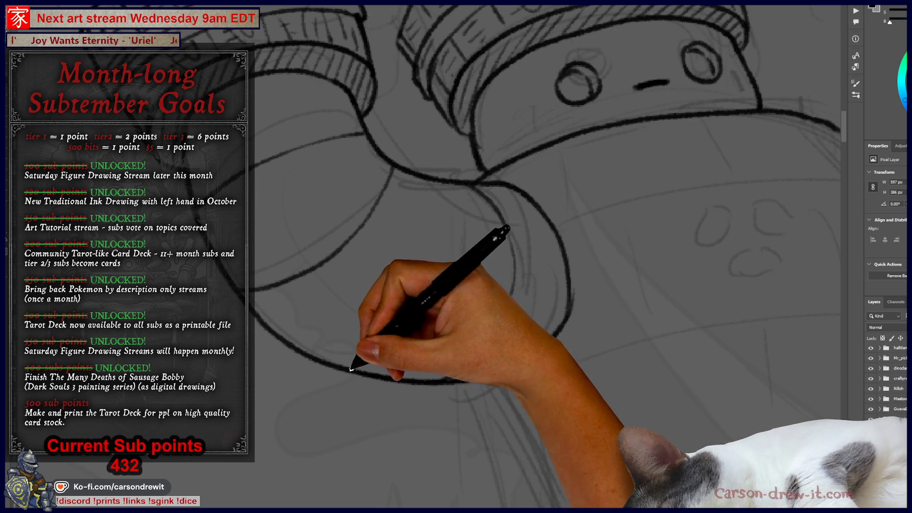
- Ink an upward stroke along the hanging arm, then zoom out to review the drum and arm
drag(416, 297, 429, 204)
scroll(420, 177, up, 2)
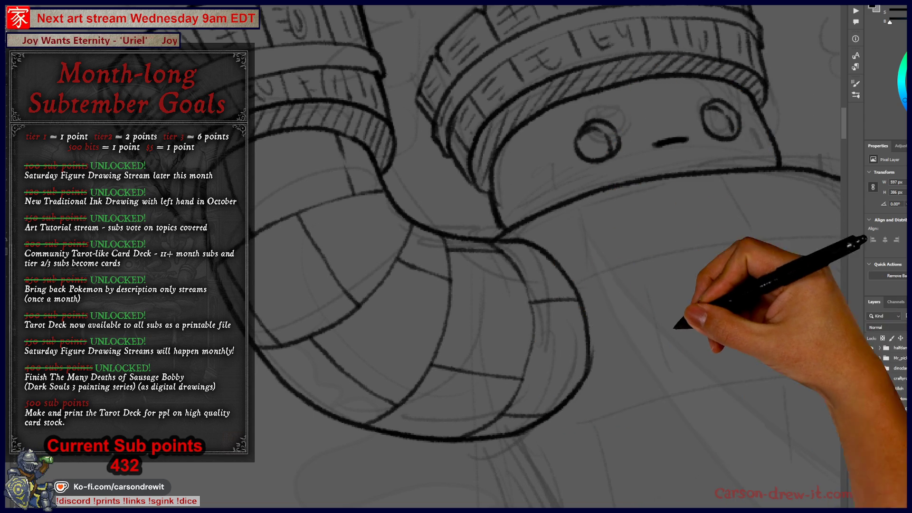
scroll(705, 328, down, 5)
drag(490, 304, 325, 328)
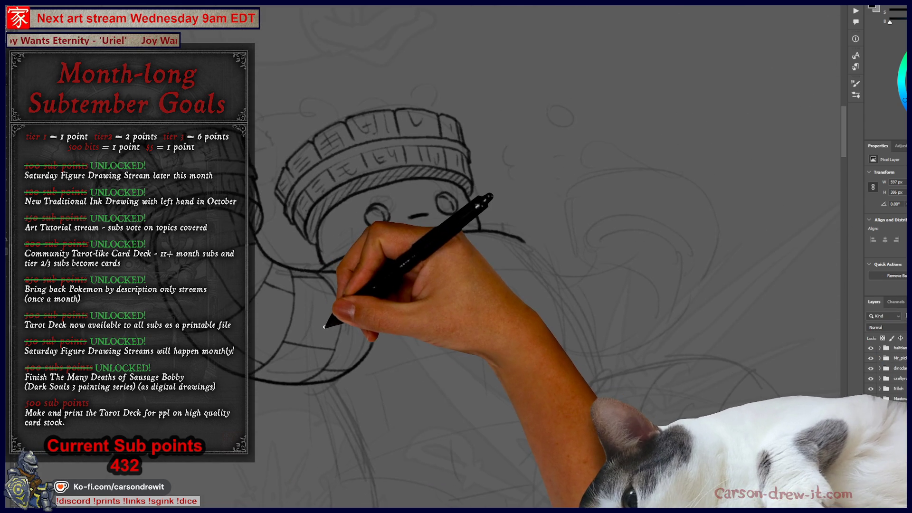
- Ink the drum torso's right side edge, redrawing it longer
scroll(285, 304, up, 3)
mouse_move(427, 285)
mouse_down()
mouse_move(214, 111)
mouse_move(206, 116)
mouse_up()
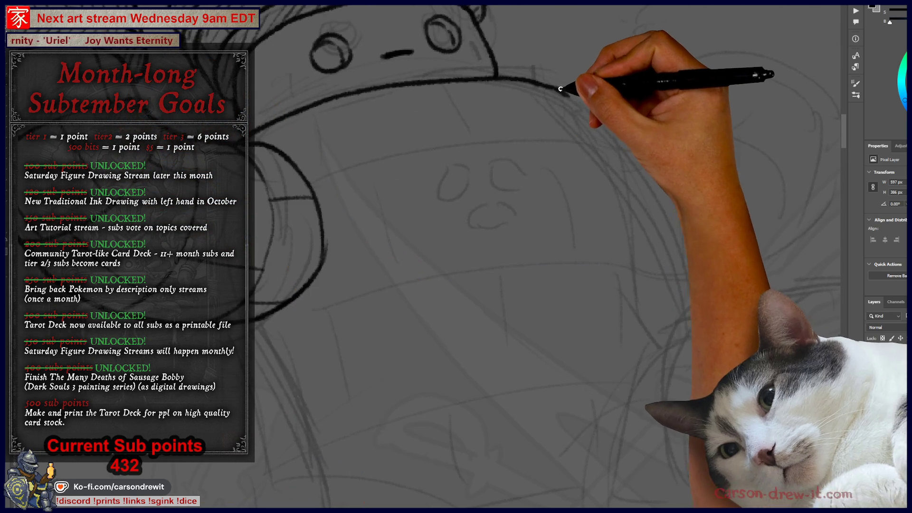
drag(558, 88, 680, 285)
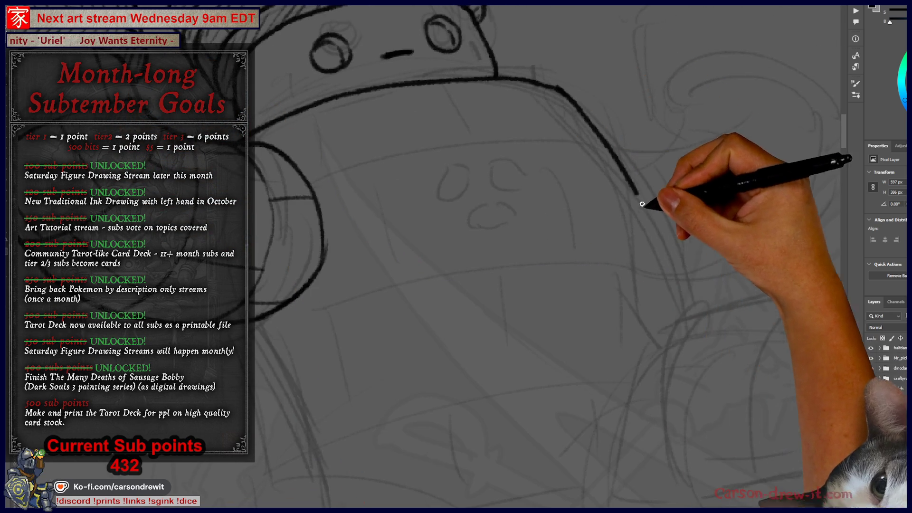
mouse_move(568, 93)
mouse_down()
mouse_move(647, 204)
mouse_move(700, 309)
mouse_up()
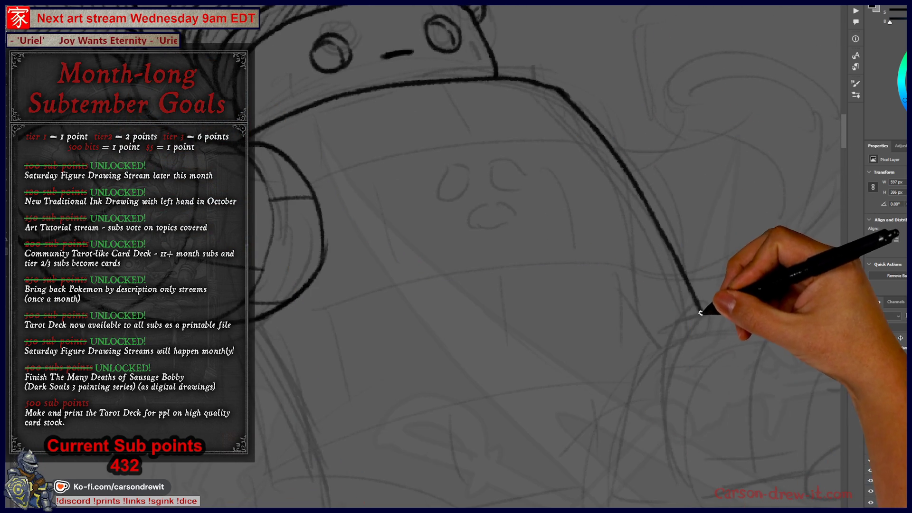
- Ink a band line across the drum torso and extend its top edge and long diagonal side
drag(304, 294, 335, 383)
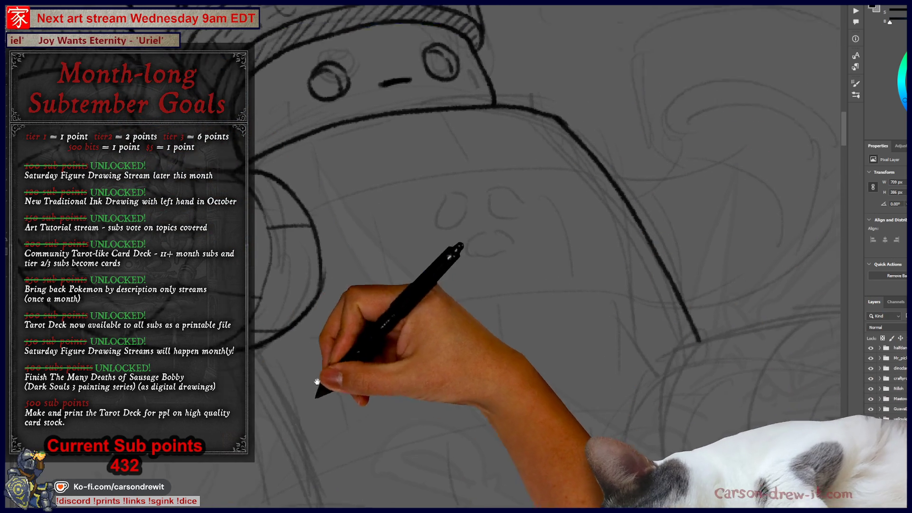
mouse_move(304, 273)
mouse_down()
mouse_move(534, 228)
mouse_move(593, 228)
mouse_up()
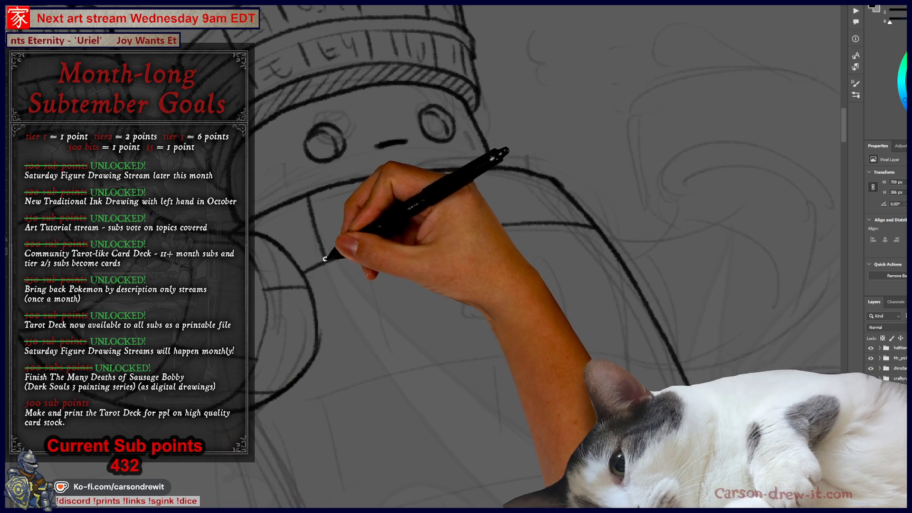
drag(594, 228, 694, 403)
mouse_move(492, 168)
mouse_down()
mouse_move(546, 179)
mouse_move(560, 203)
mouse_move(582, 315)
mouse_up()
- Ink a plate seam, a long curved band across the torso, and a lower-band divider
drag(306, 412, 264, 452)
drag(330, 399, 646, 326)
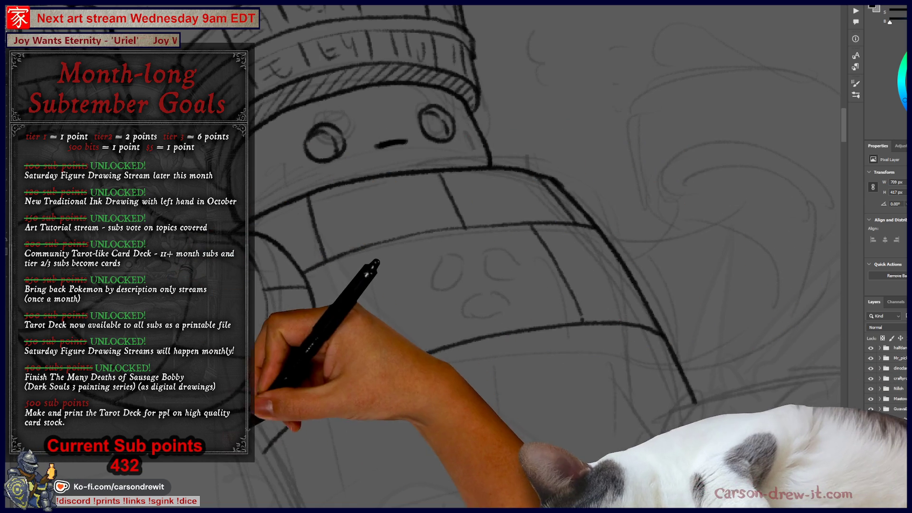
scroll(522, 237, down, 5)
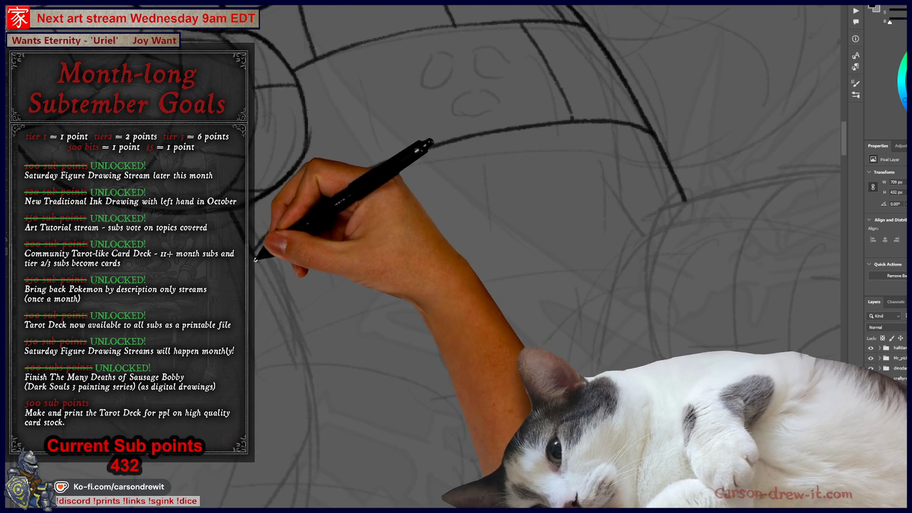
drag(256, 263, 291, 360)
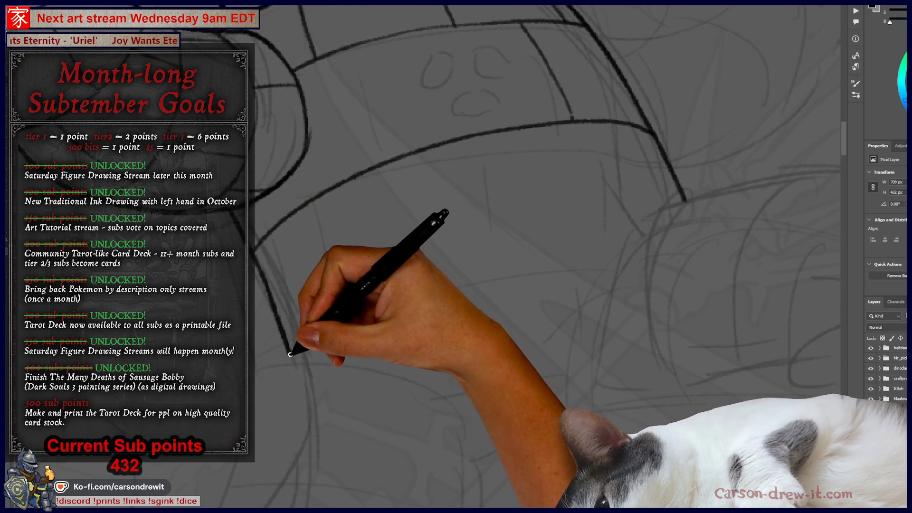
- Ink a line running down from the right end of the torso band
scroll(421, 218, up, 5)
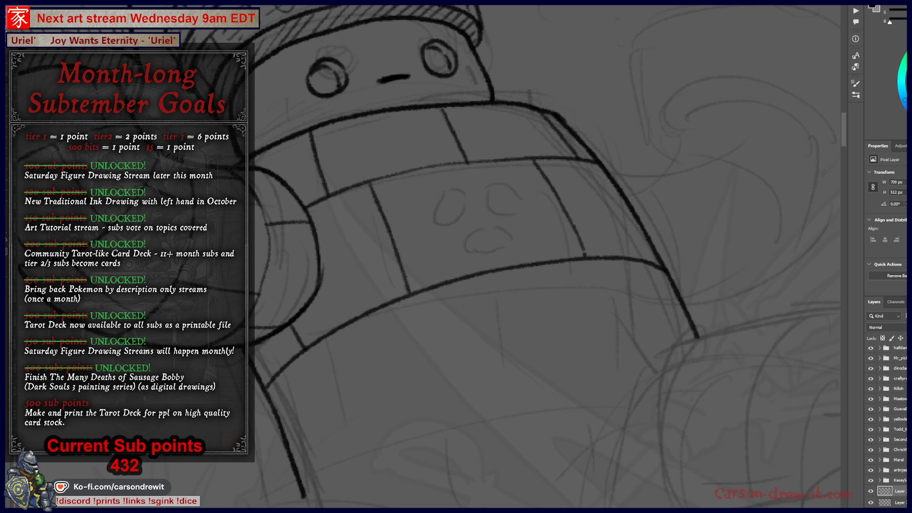
drag(395, 446, 343, 320)
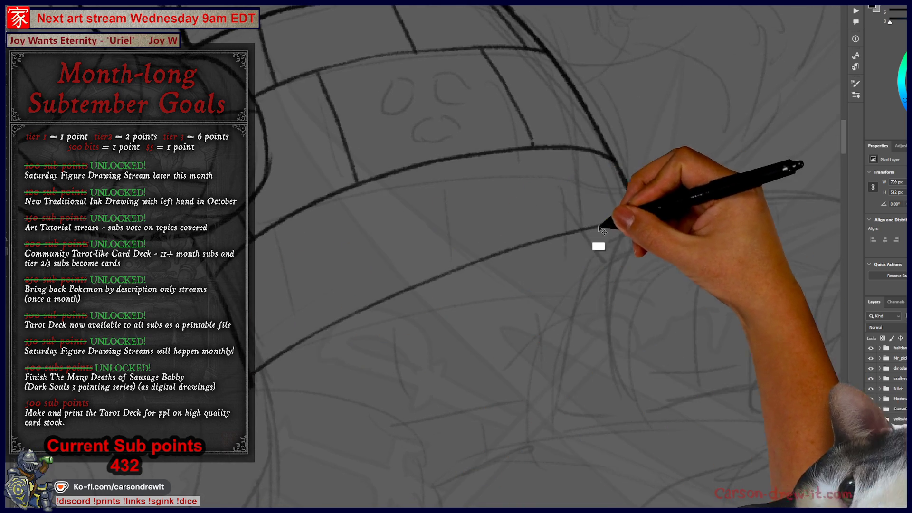
mouse_move(577, 290)
mouse_down()
mouse_move(522, 375)
mouse_move(256, 326)
mouse_up()
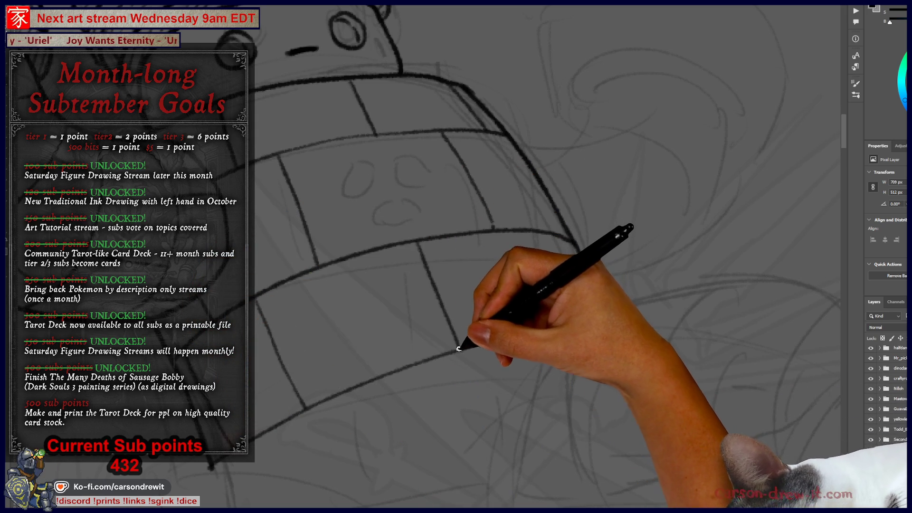
drag(550, 238, 582, 316)
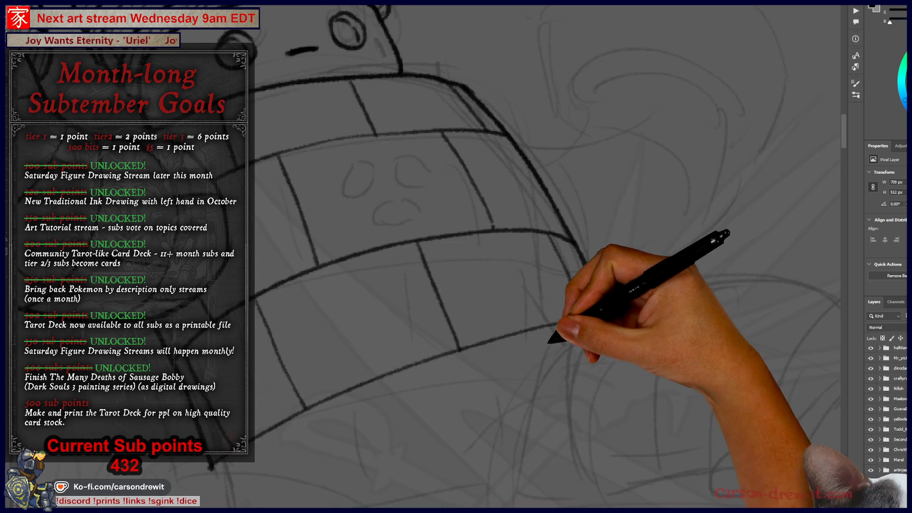
- Begin the right arm's curve sweeping out from the shoulder
key(ctrl+minus)
key(ctrl+minus)
key(ctrl+minus)
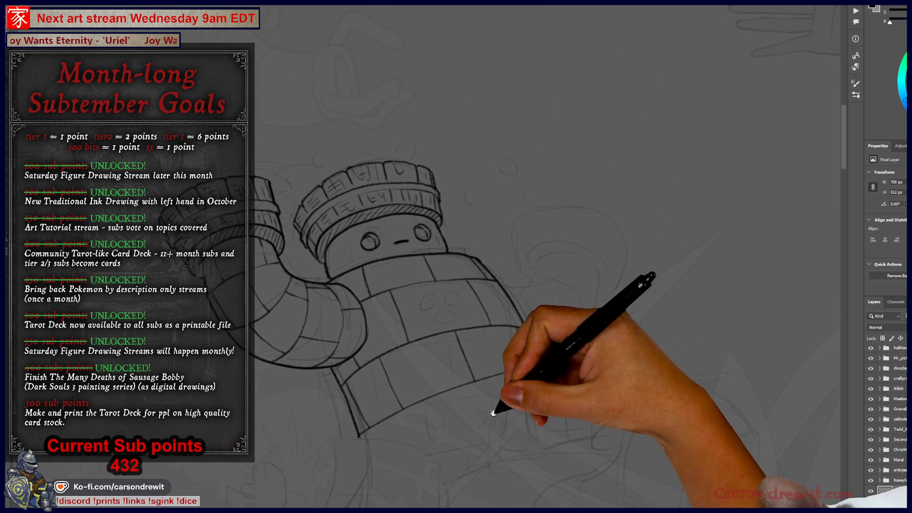
key(ctrl+plus)
key(ctrl+plus)
mouse_move(470, 359)
mouse_down()
mouse_move(634, 363)
mouse_move(576, 363)
mouse_up()
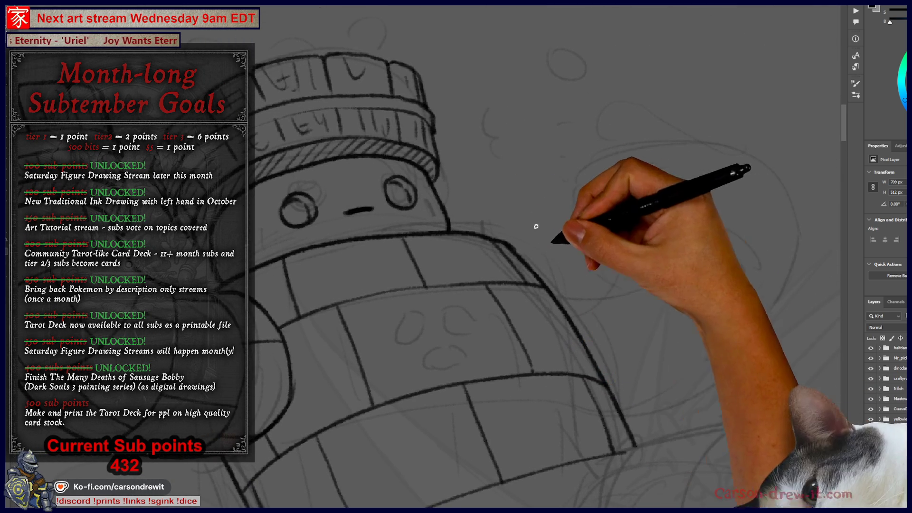
mouse_move(531, 273)
mouse_down()
mouse_move(587, 266)
mouse_move(646, 211)
mouse_move(700, 208)
mouse_move(736, 223)
mouse_up()
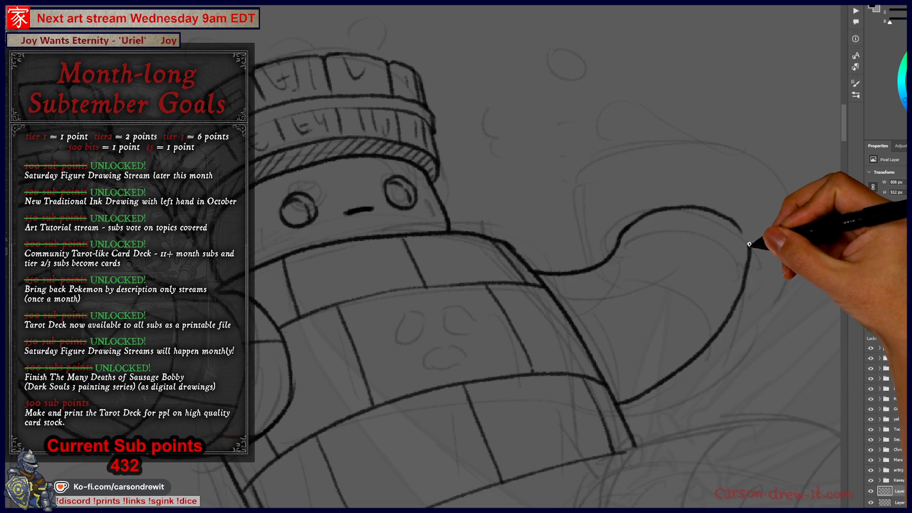
- Redo the arm curve joining the earlier arc and ink the arm's outer contour toward the cuff
key(ctrl+z)
mouse_move(618, 408)
mouse_down()
mouse_move(698, 362)
mouse_move(735, 299)
mouse_move(742, 233)
mouse_up()
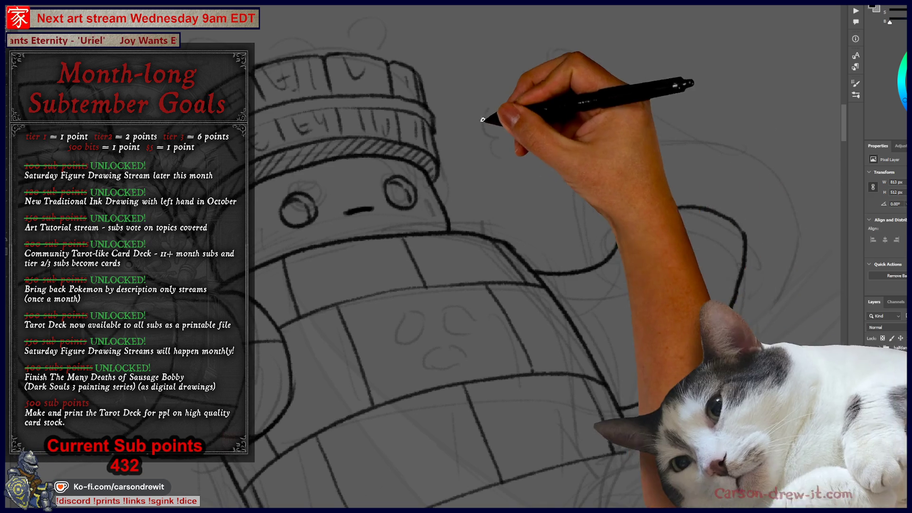
drag(636, 243, 733, 263)
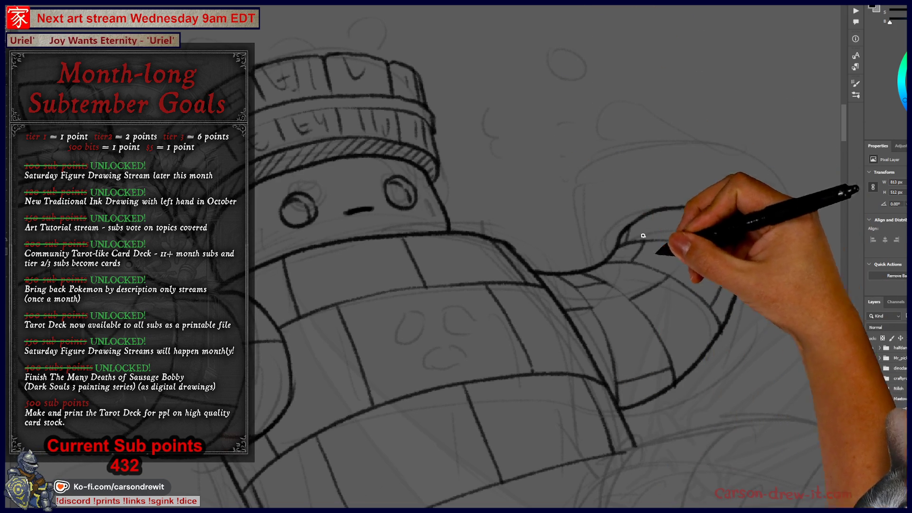
- Ink the top arc of the cuff loop and a vertical segment line on the arm
scroll(707, 289, down, 5)
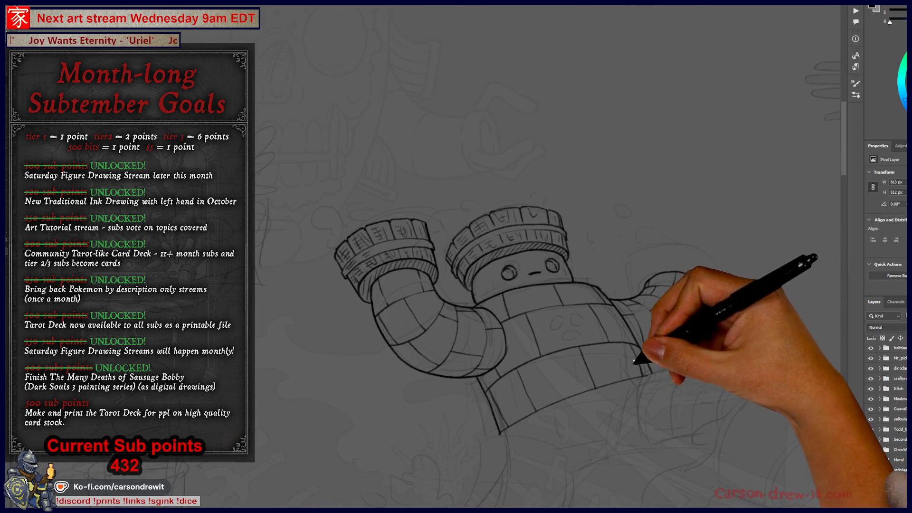
scroll(547, 243, up, 5)
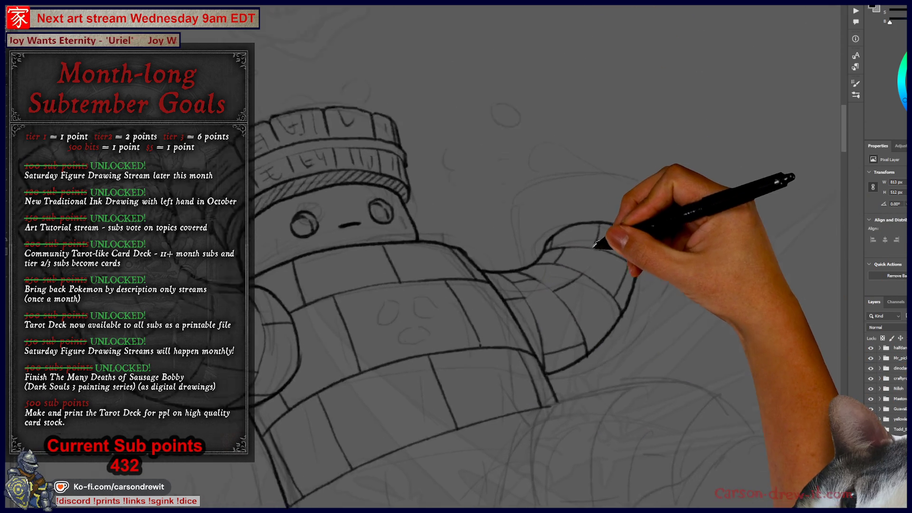
drag(534, 277, 588, 281)
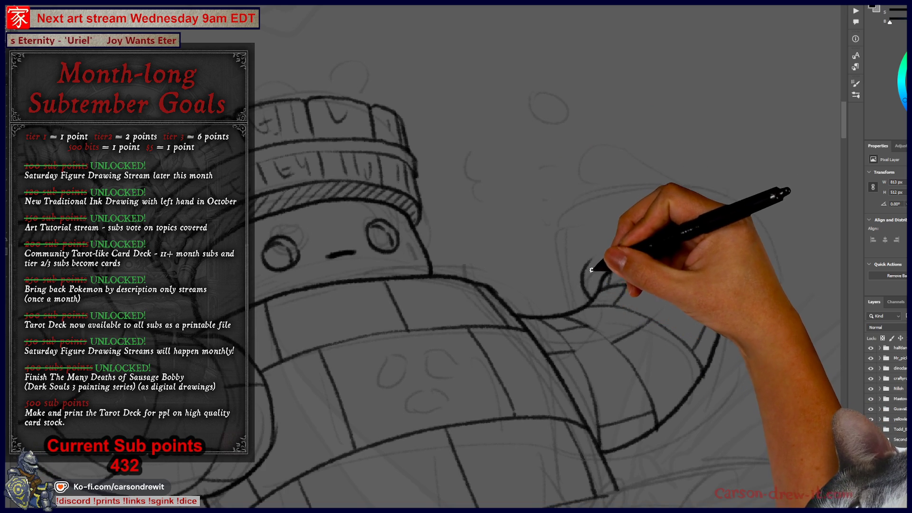
mouse_move(589, 259)
mouse_down()
mouse_move(613, 239)
mouse_move(698, 240)
mouse_move(708, 283)
mouse_move(724, 287)
mouse_up()
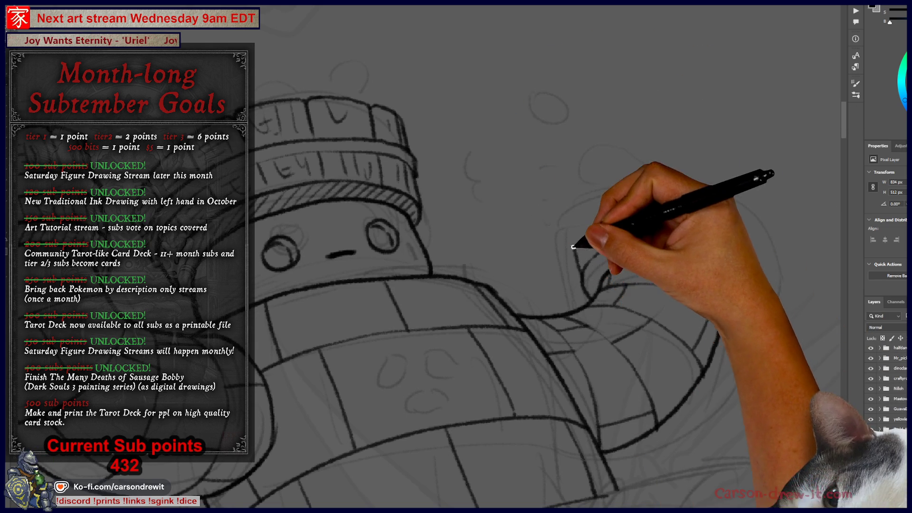
mouse_move(582, 291)
mouse_down()
mouse_move(577, 194)
mouse_move(604, 168)
mouse_move(684, 164)
mouse_move(765, 207)
mouse_up()
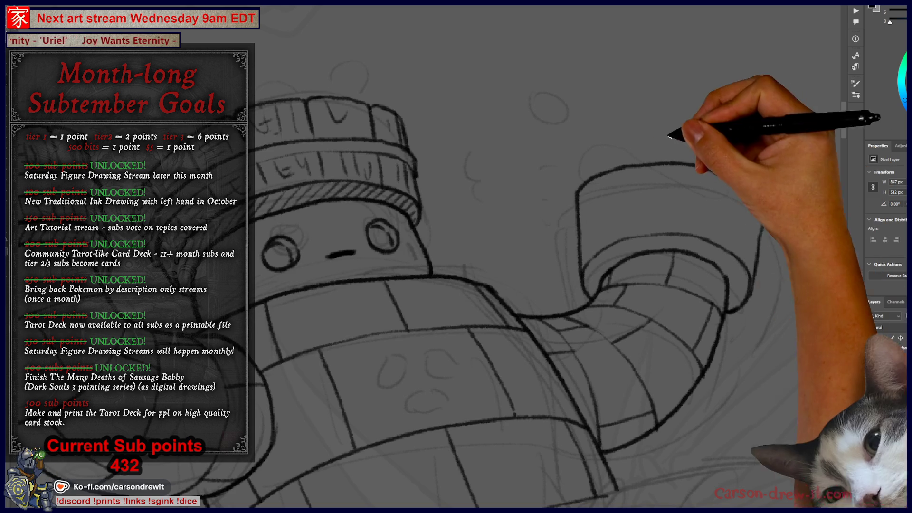
- Trace the right cuff's top ellipse across its full width
mouse_move(617, 264)
mouse_down()
mouse_move(606, 320)
mouse_move(709, 294)
mouse_move(706, 284)
mouse_up()
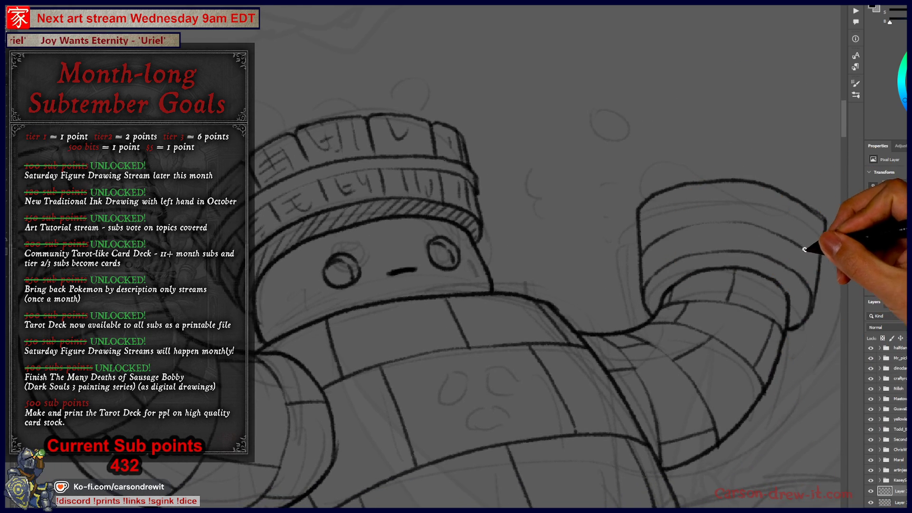
drag(765, 262, 632, 304)
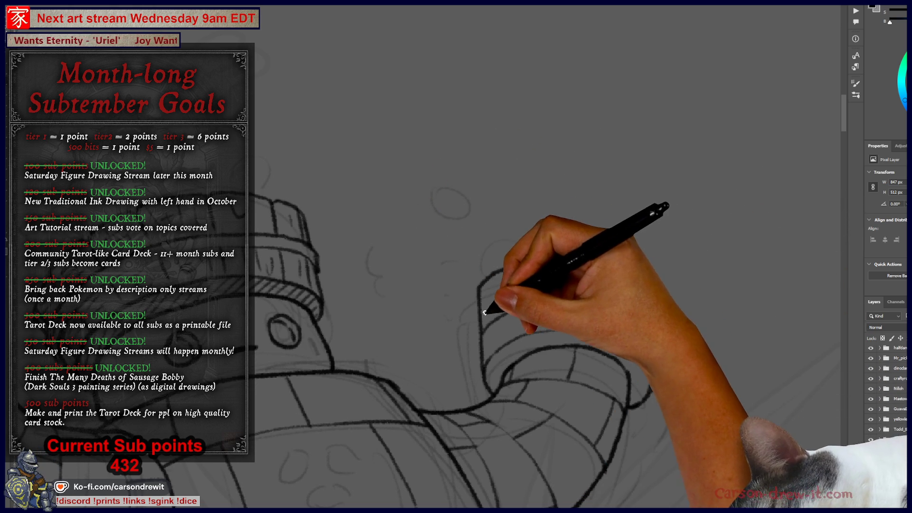
drag(480, 321, 526, 293)
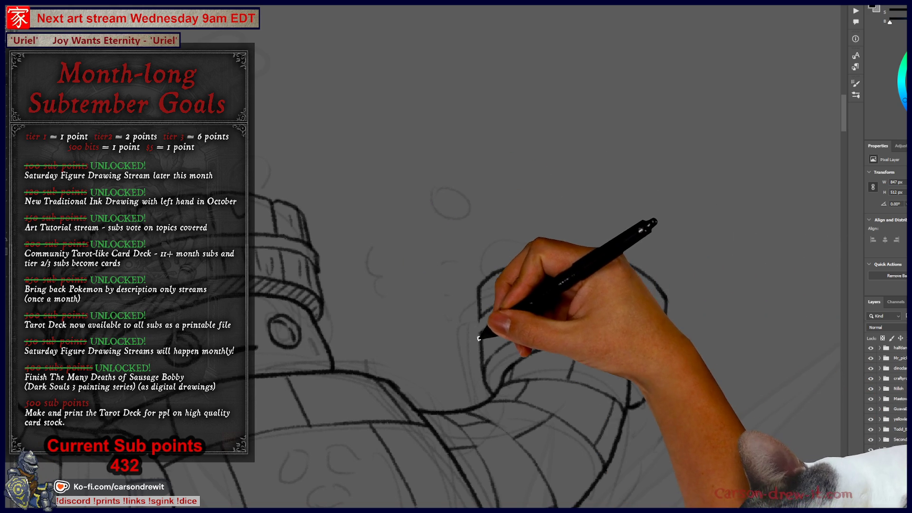
drag(482, 316, 638, 328)
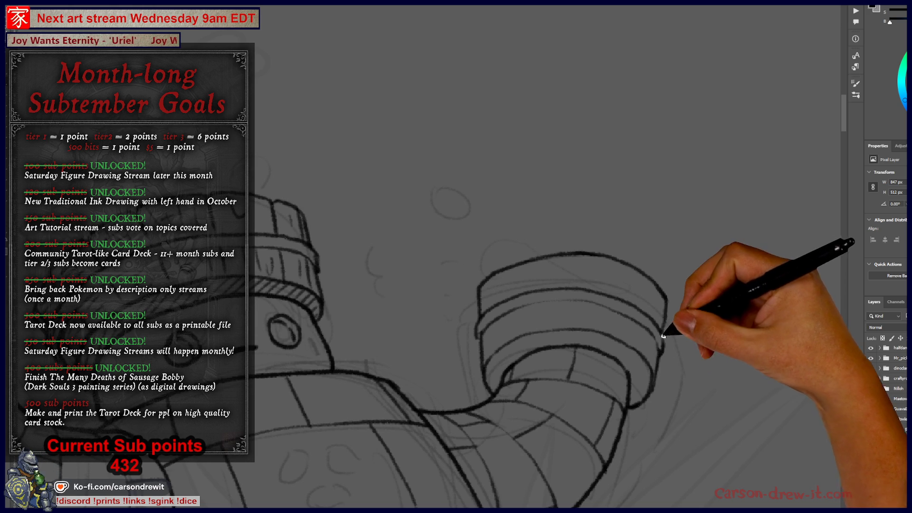
mouse_move(522, 355)
mouse_down()
mouse_move(589, 337)
mouse_move(570, 295)
mouse_move(578, 274)
mouse_up()
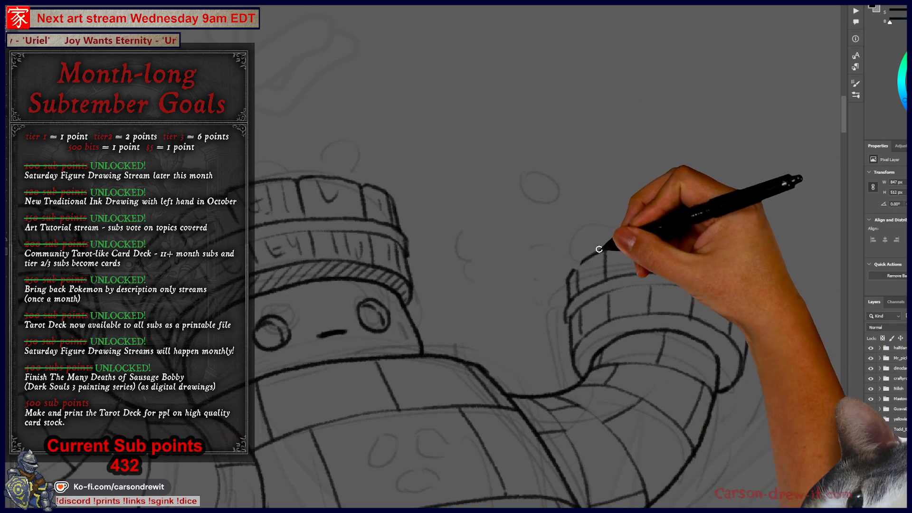
- Extend the right cuff's rim line and review the whole cuff
mouse_move(695, 237)
mouse_down()
mouse_move(725, 238)
mouse_move(749, 285)
mouse_move(731, 259)
mouse_up()
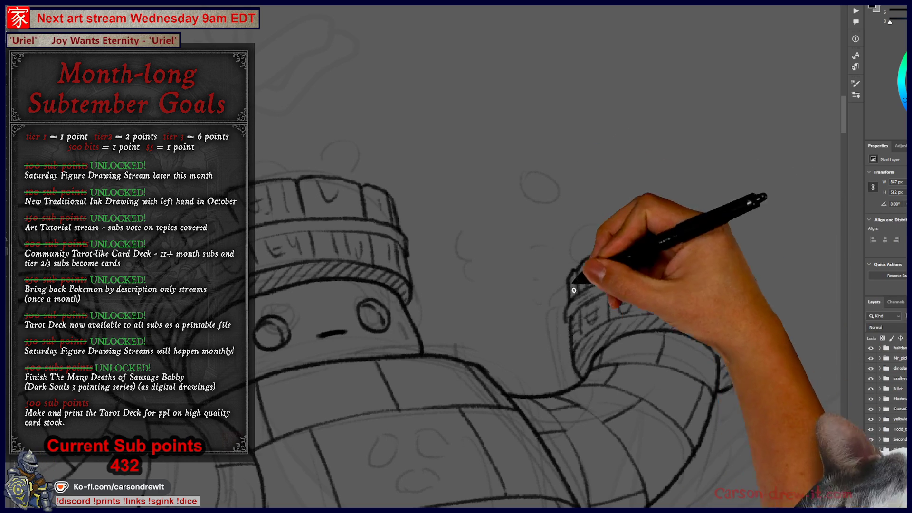
mouse_move(494, 444)
mouse_down()
mouse_move(529, 366)
mouse_move(594, 321)
mouse_up()
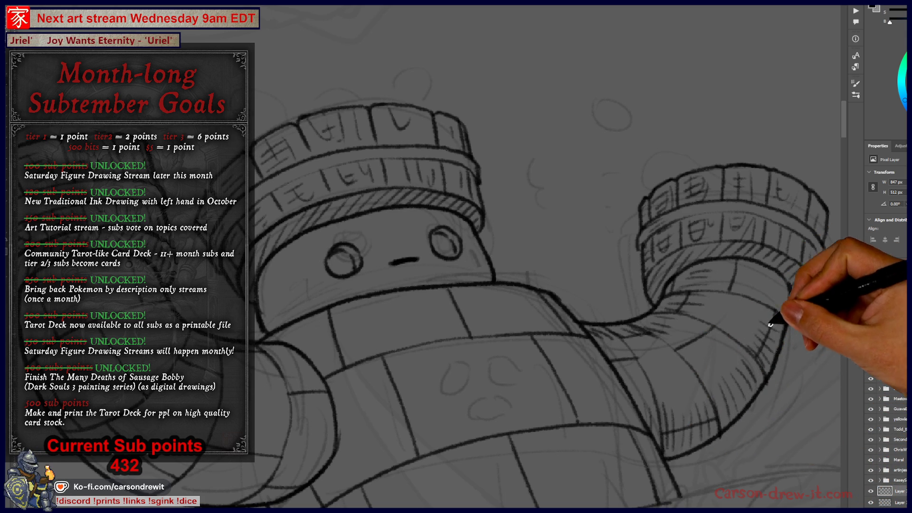
mouse_move(469, 387)
mouse_down()
mouse_move(601, 397)
mouse_move(693, 346)
mouse_up()
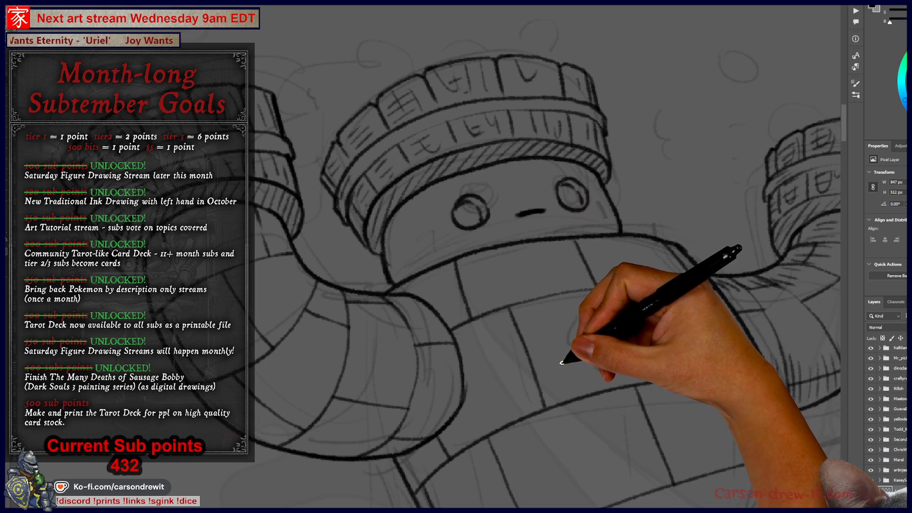
mouse_move(551, 373)
mouse_down()
mouse_move(496, 339)
mouse_move(490, 349)
mouse_move(498, 341)
mouse_up()
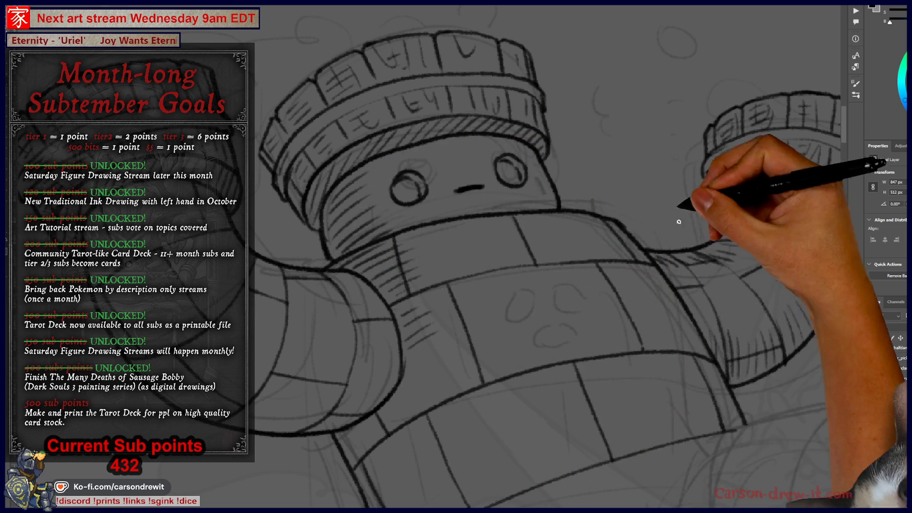
- Add small hatch marks at the cuff's edge, frame the right arm, then switch to Chrome
drag(545, 195, 541, 187)
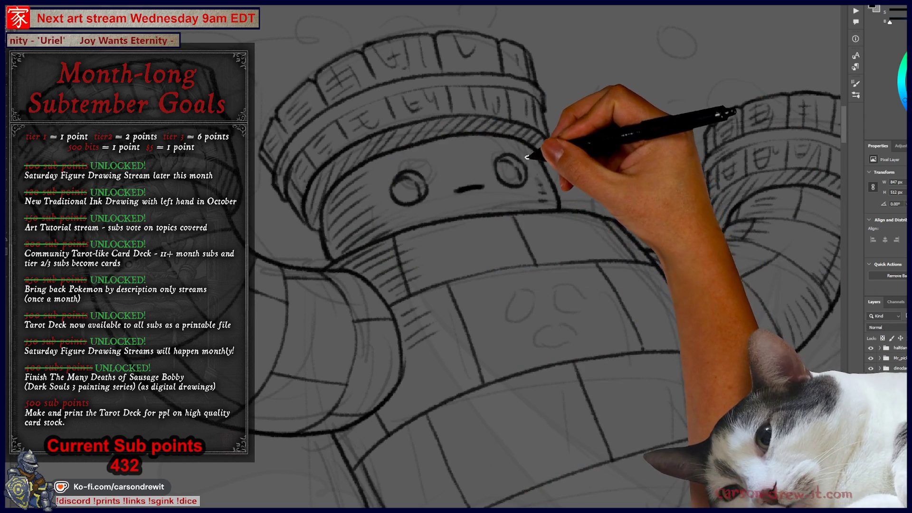
mouse_move(606, 330)
mouse_down()
mouse_move(594, 230)
mouse_move(597, 291)
mouse_move(475, 287)
mouse_up()
mouse_move(591, 335)
mouse_down()
mouse_move(672, 332)
mouse_move(646, 329)
mouse_move(546, 370)
mouse_move(694, 280)
mouse_up()
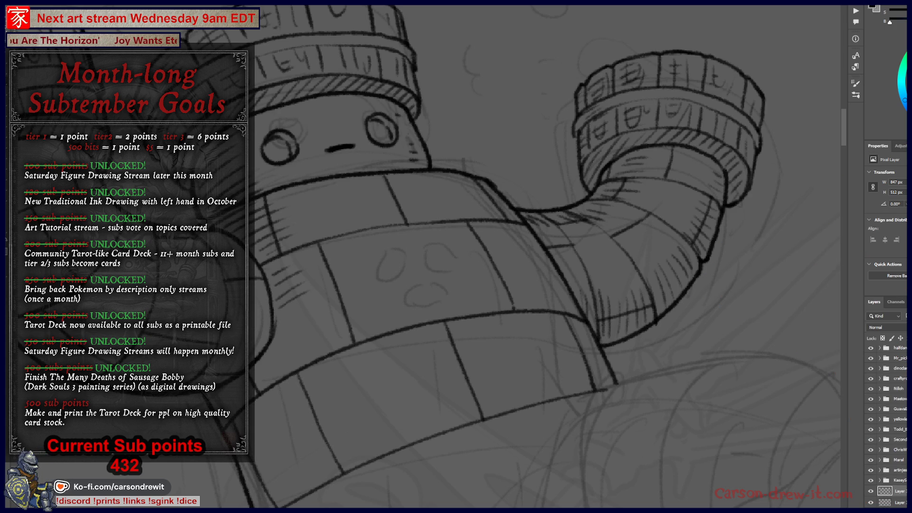
key(alt+Tab)
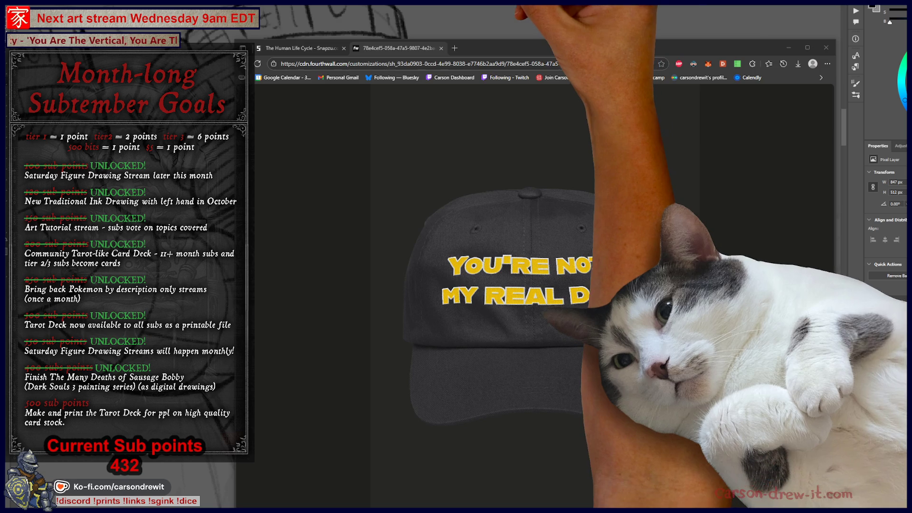
- Bring the Photoshop window back in front of the Chrome cap page
click(542, 19)
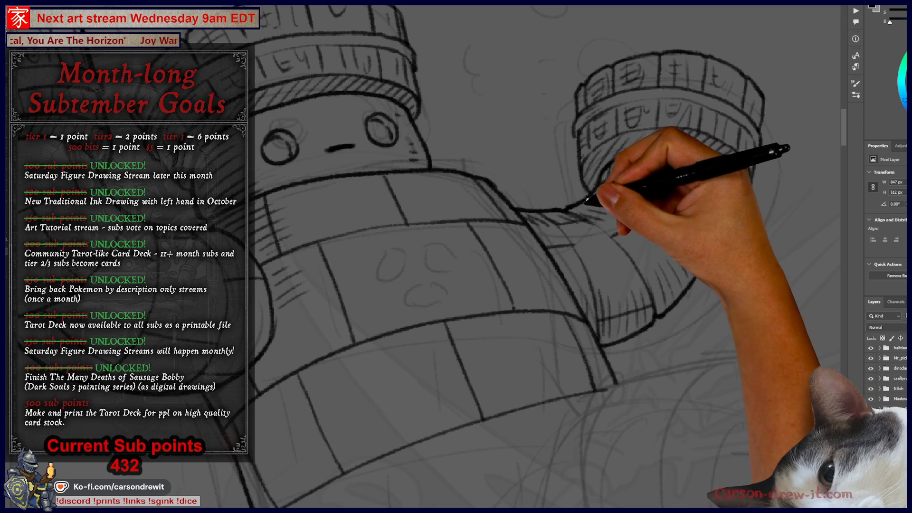
- Add ink strokes along the left arm
drag(482, 316, 648, 333)
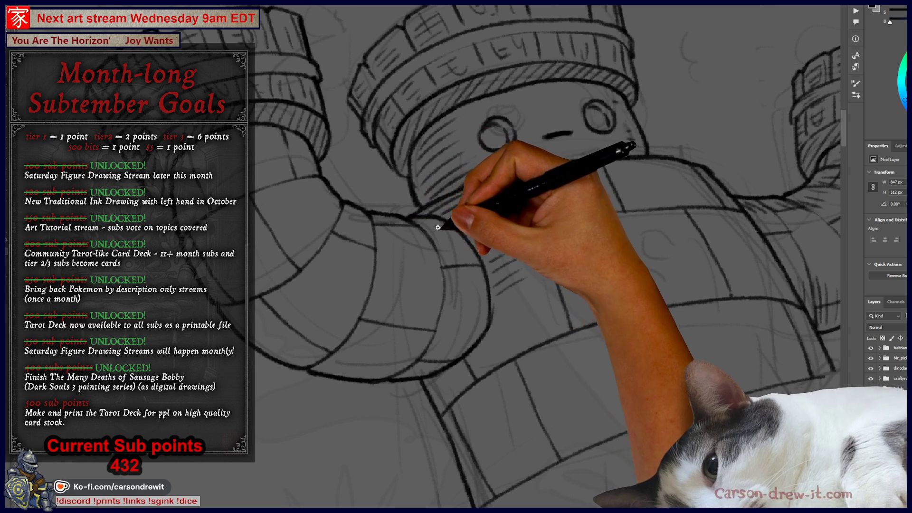
key(ctrl+minus)
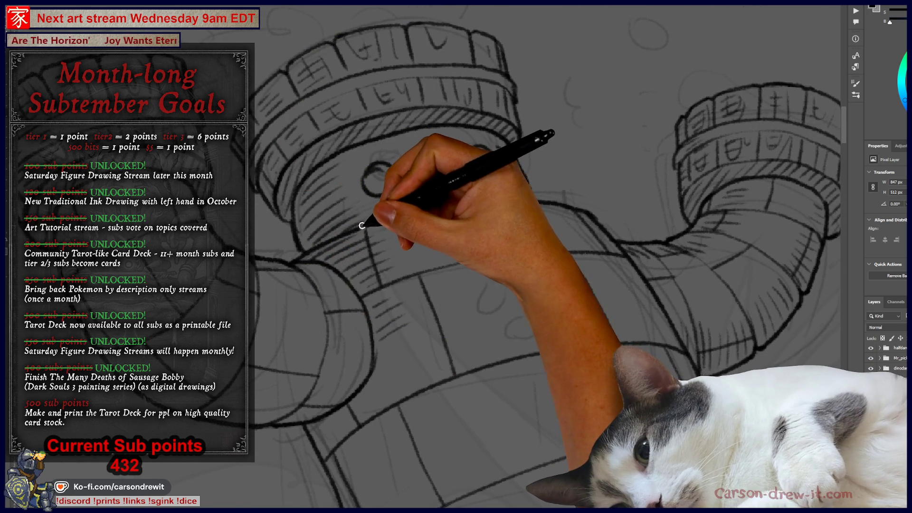
drag(479, 149, 478, 151)
mouse_move(427, 182)
mouse_down()
mouse_move(454, 178)
mouse_move(520, 206)
mouse_move(576, 210)
mouse_up()
- Review the torso plates and zoom out to frame the whole inked figure
scroll(546, 285, down, 3)
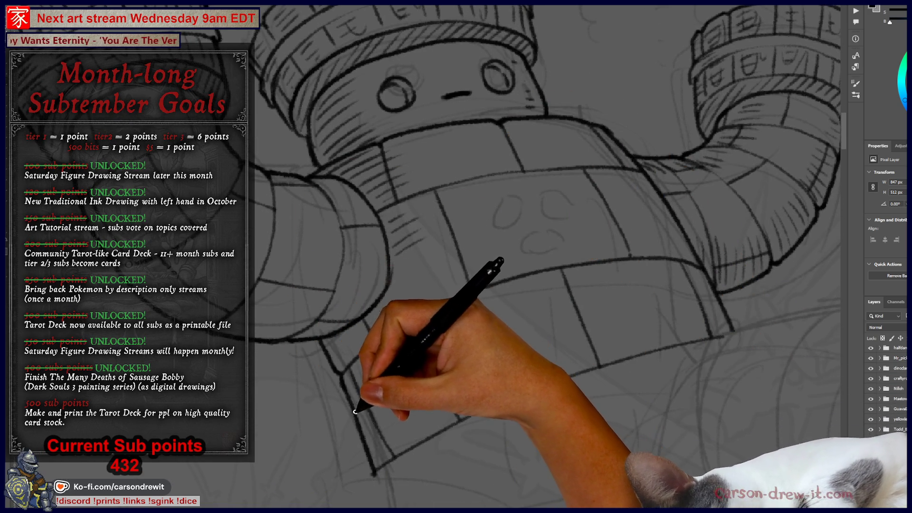
drag(387, 362, 326, 334)
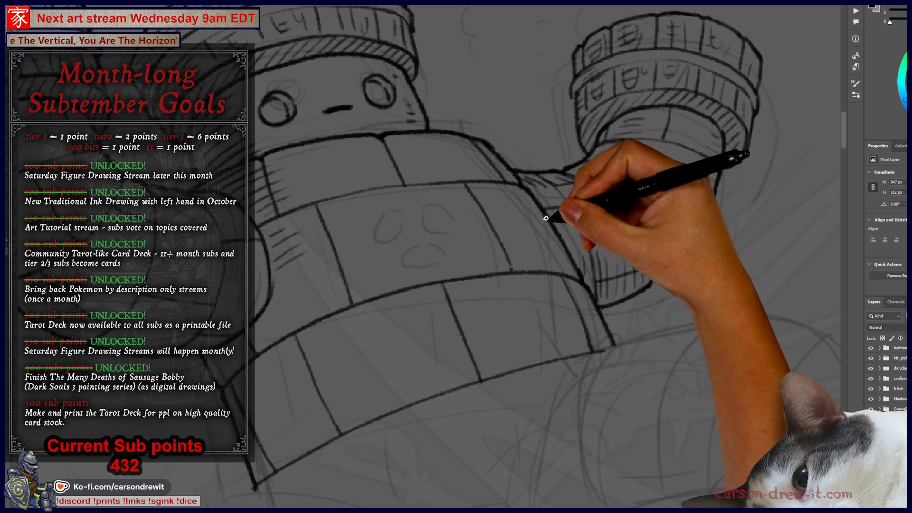
drag(600, 332, 566, 259)
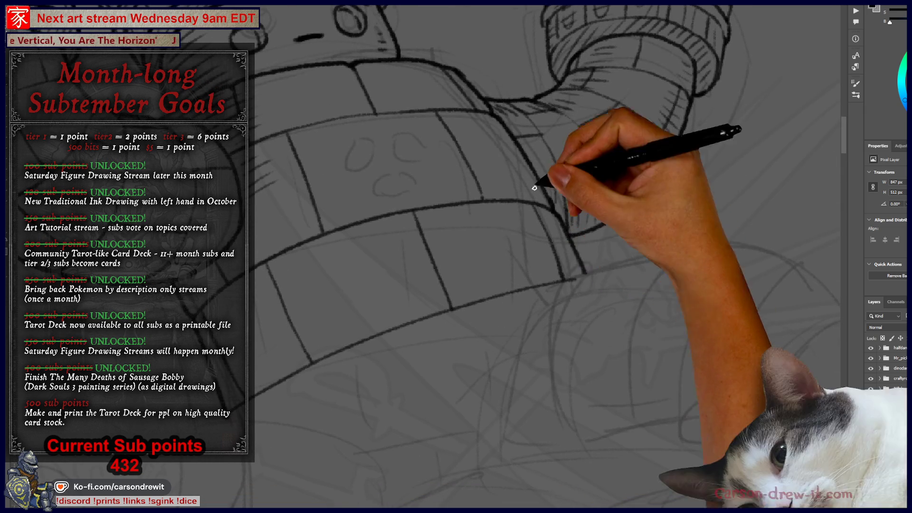
mouse_move(494, 273)
mouse_down()
mouse_move(373, 320)
mouse_move(465, 224)
mouse_up()
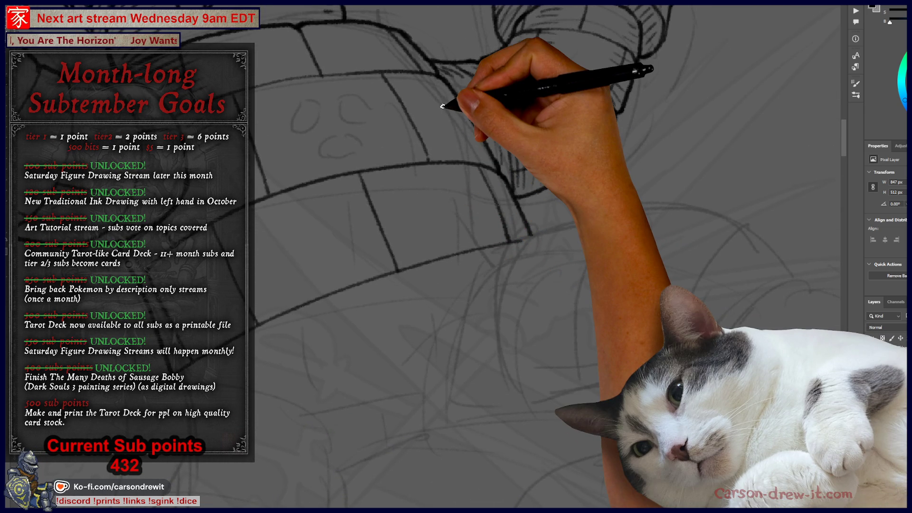
key(ctrl+minus)
key(ctrl+minus)
mouse_move(478, 230)
mouse_down()
mouse_move(460, 245)
mouse_move(450, 276)
mouse_move(478, 264)
mouse_up()
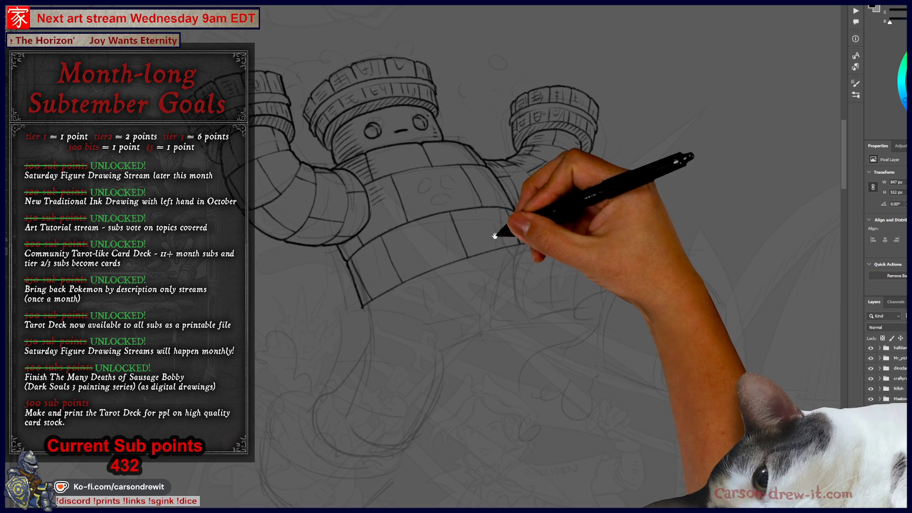
scroll(406, 262, up, 1)
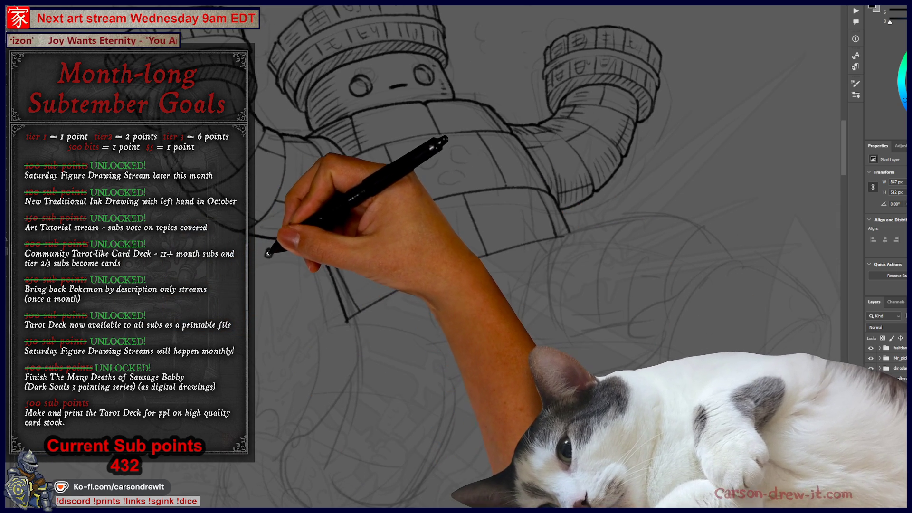
mouse_move(421, 413)
mouse_down()
mouse_move(434, 423)
mouse_move(451, 394)
mouse_move(449, 377)
mouse_up()
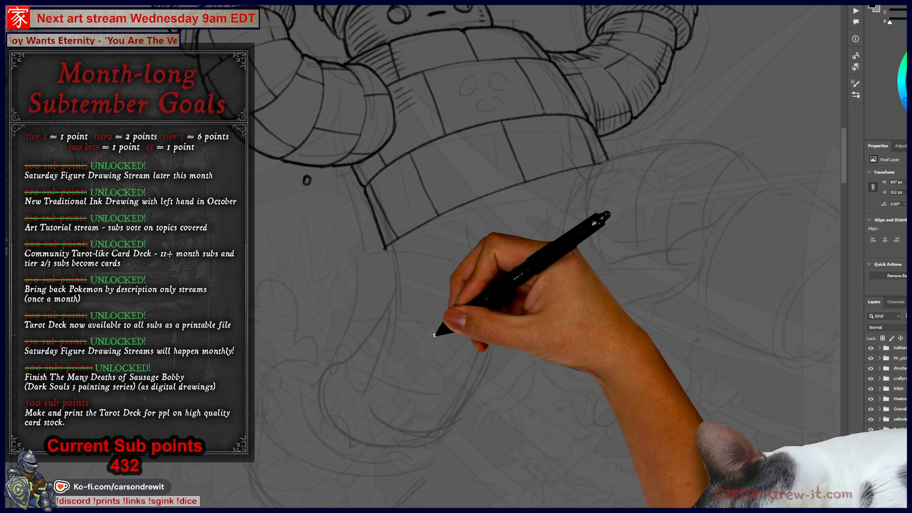
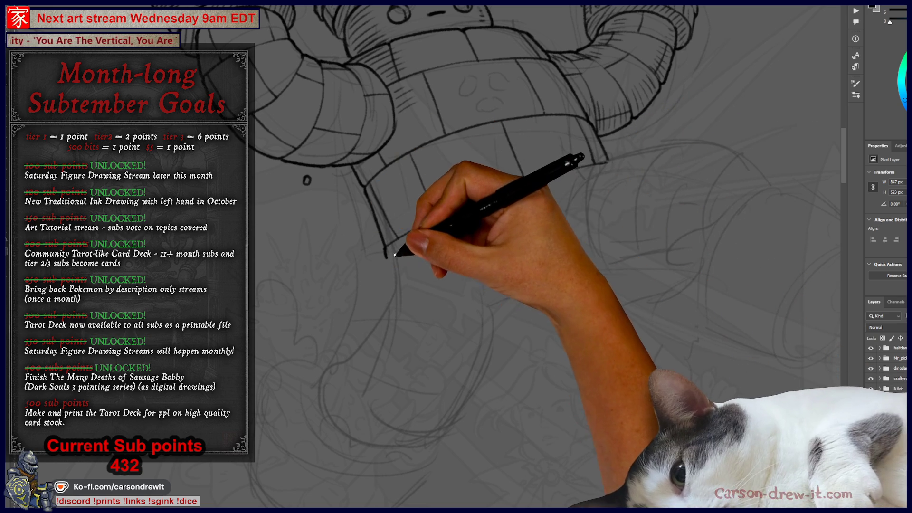
- Ink short strokes below the robot's body and the curved outline of its left leg
drag(415, 247, 418, 258)
key(ctrl)
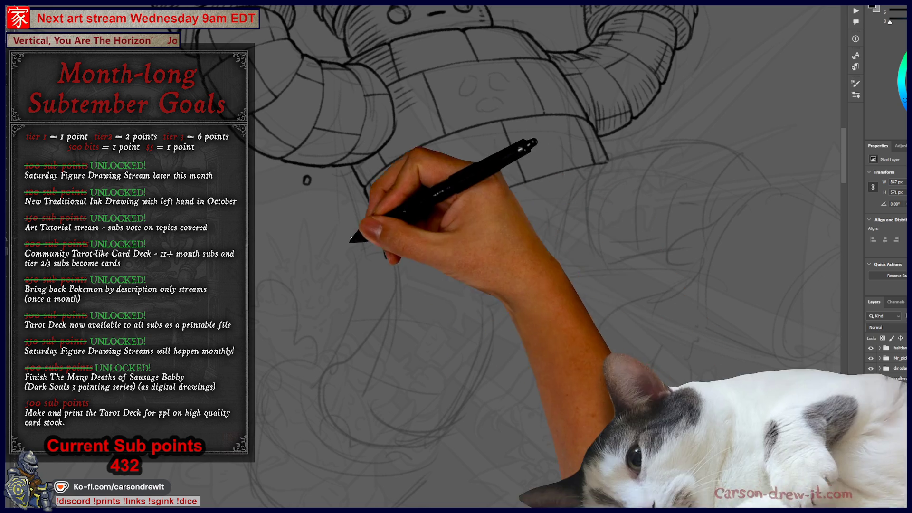
drag(387, 257, 386, 267)
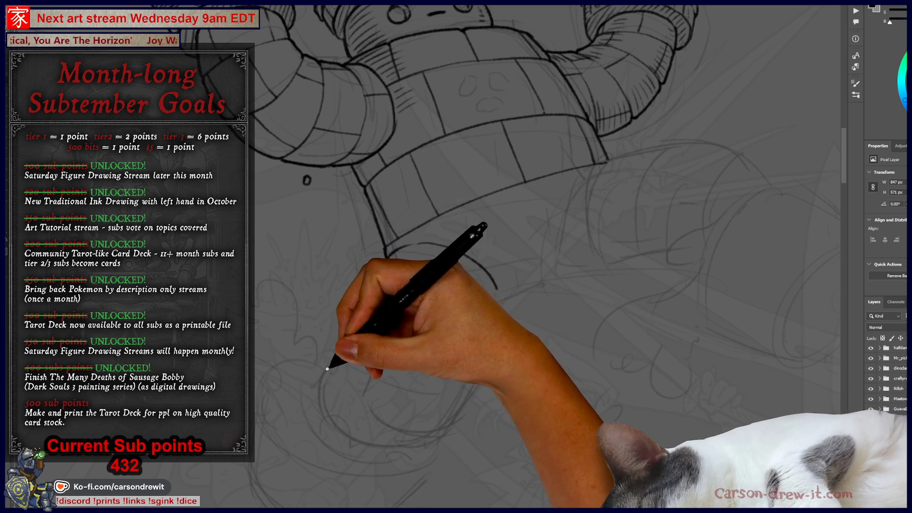
mouse_move(328, 368)
mouse_down()
mouse_move(390, 273)
mouse_move(332, 336)
mouse_move(319, 380)
mouse_up()
drag(468, 387, 384, 458)
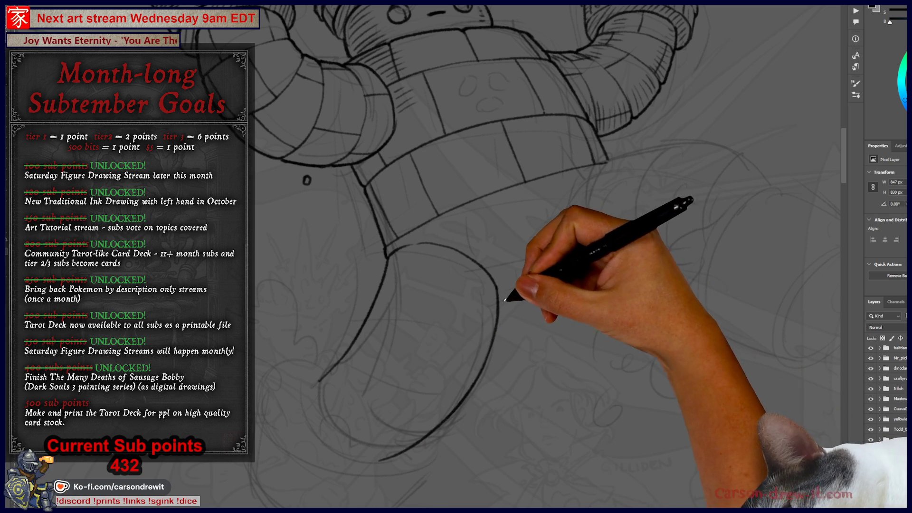
scroll(515, 275, down, 2)
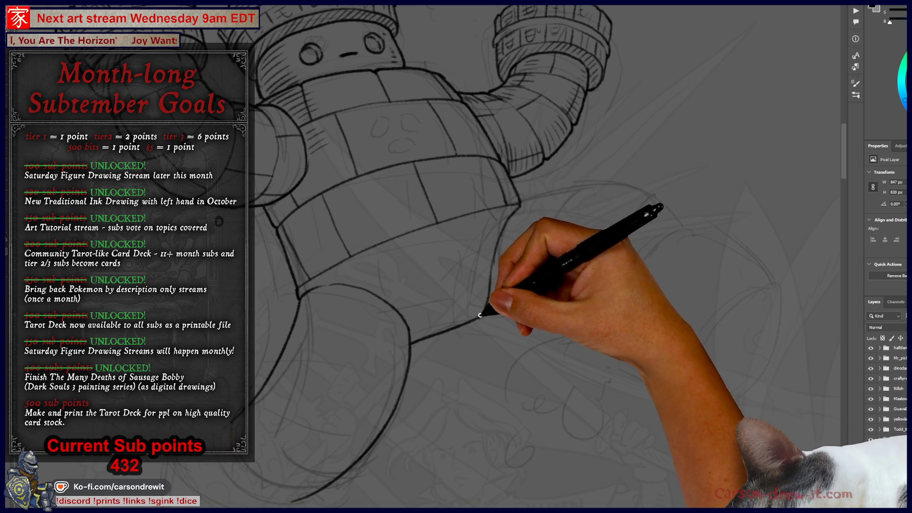
- Ink the right leg's bottom contour, redrawing the overshooting stroke, and extend its top contour toward the foot
drag(483, 314, 557, 319)
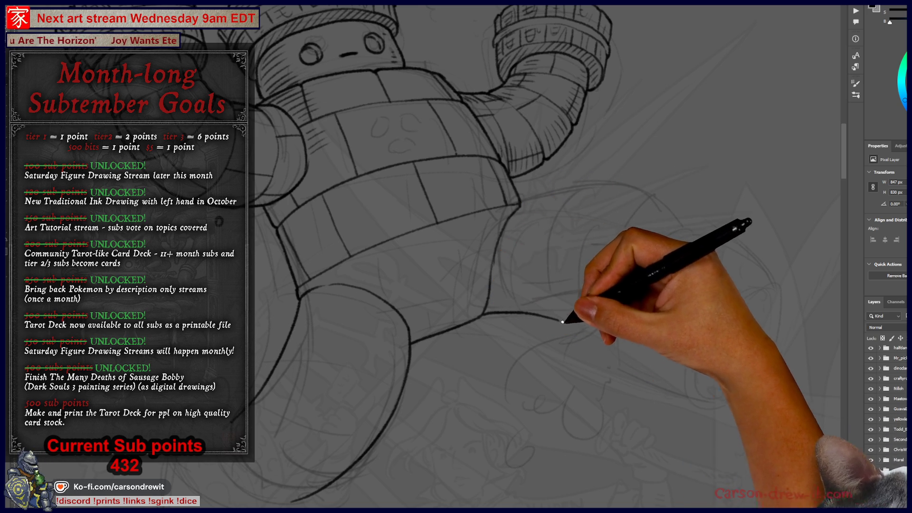
key(ctrl+z)
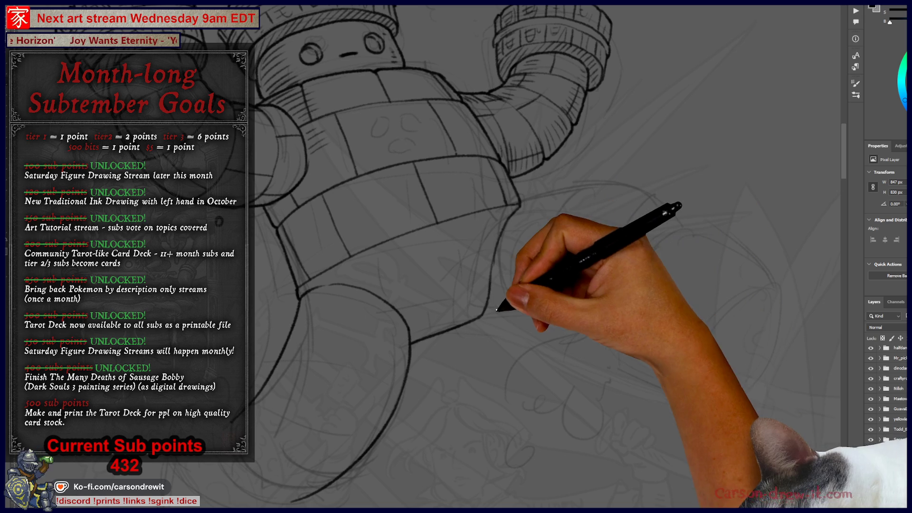
drag(482, 316, 604, 317)
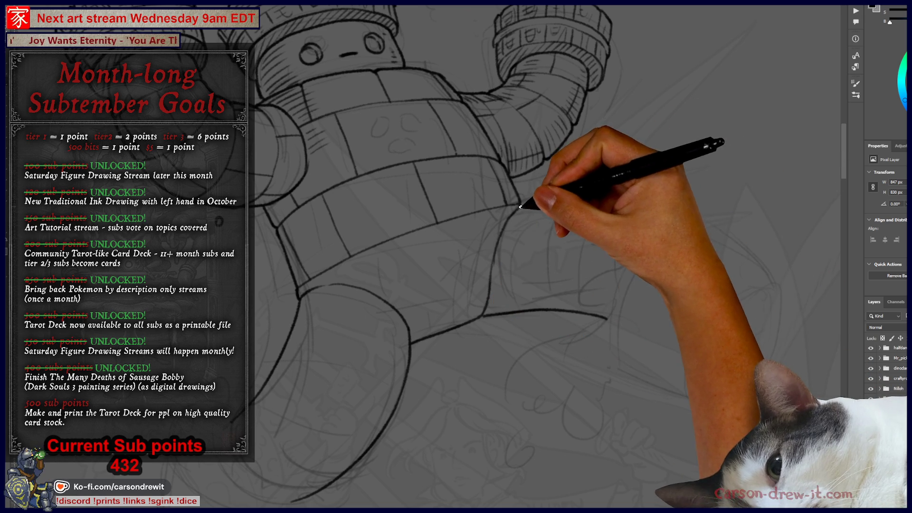
drag(521, 205, 615, 209)
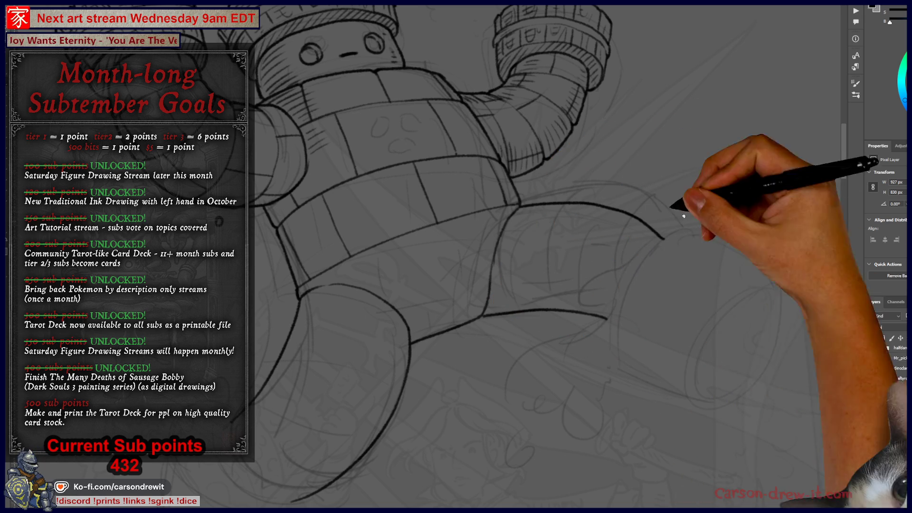
drag(615, 209, 684, 245)
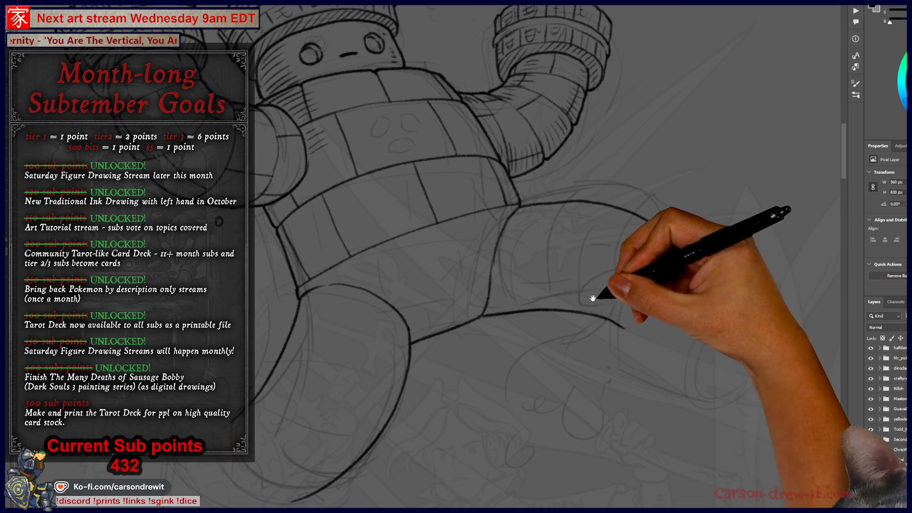
- Ink the boot sole line while moving the view across the robot's lower legs
drag(583, 227, 605, 246)
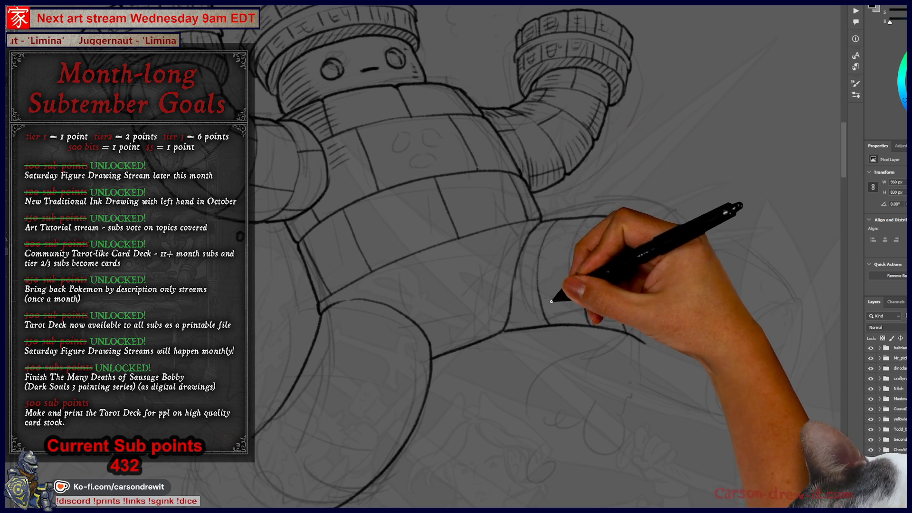
drag(458, 386, 521, 362)
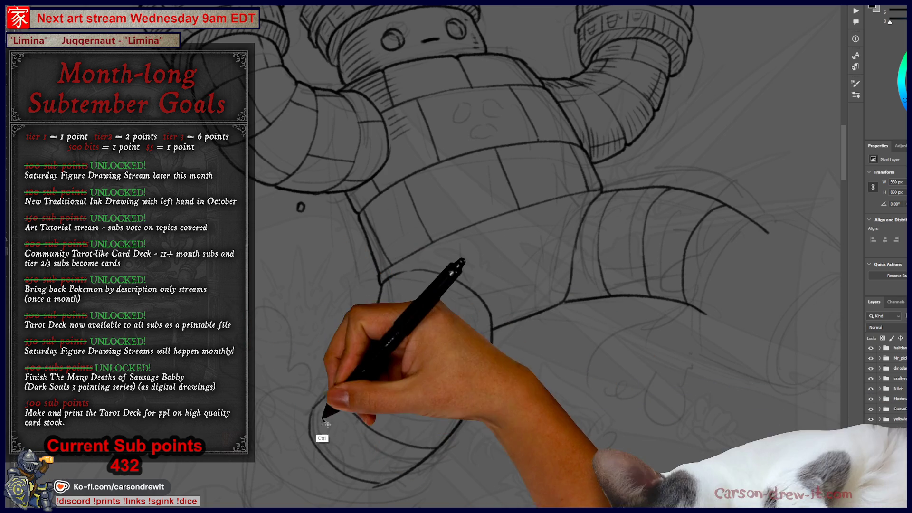
mouse_move(312, 408)
mouse_down()
mouse_move(366, 481)
mouse_move(407, 488)
mouse_up()
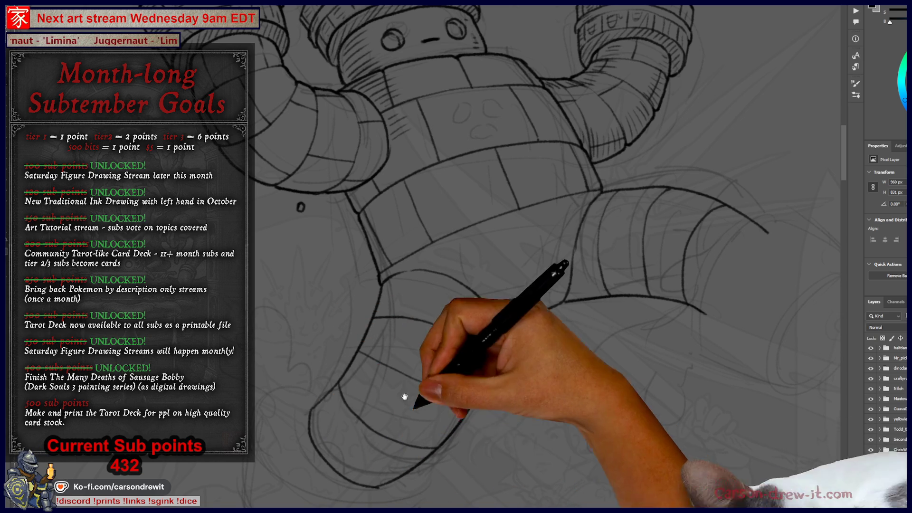
drag(433, 373, 431, 312)
drag(476, 363, 333, 402)
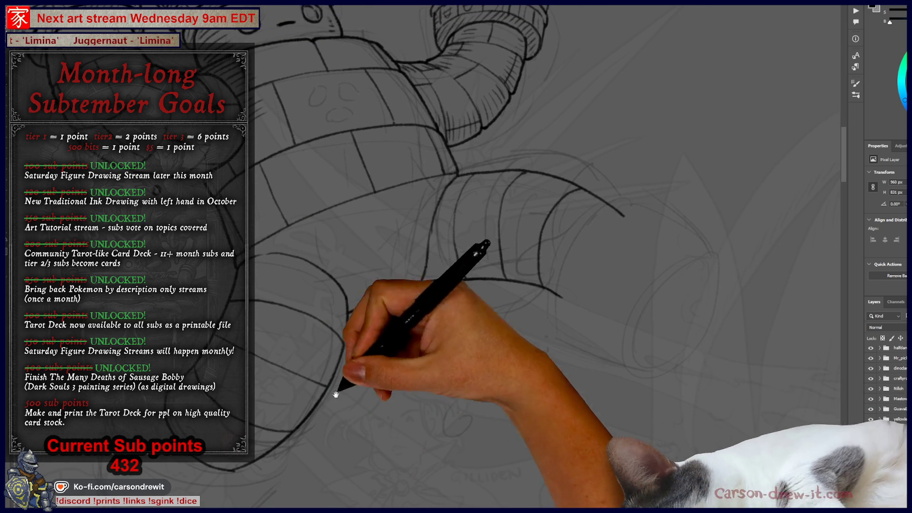
- Ink the boot's right curve upward, retrying the stroke several times until it fits
key(ctrl+z)
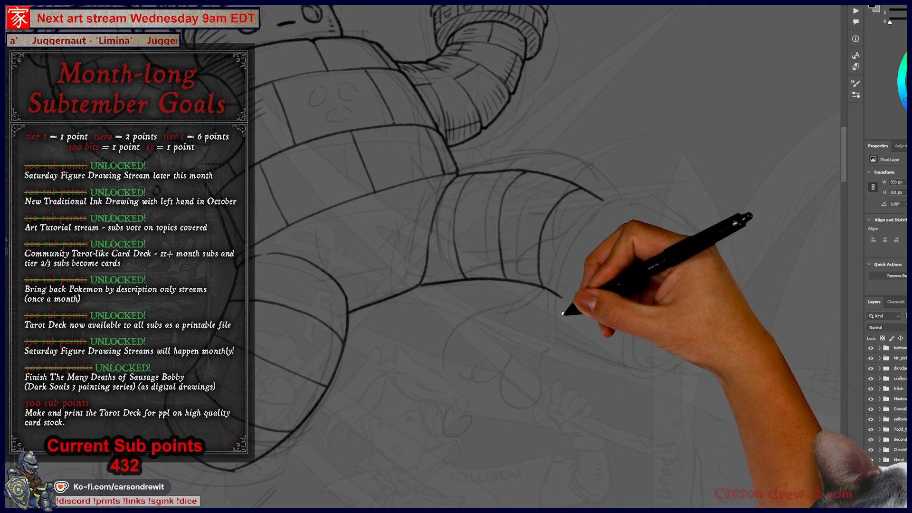
drag(562, 316, 591, 234)
key(ctrl+z)
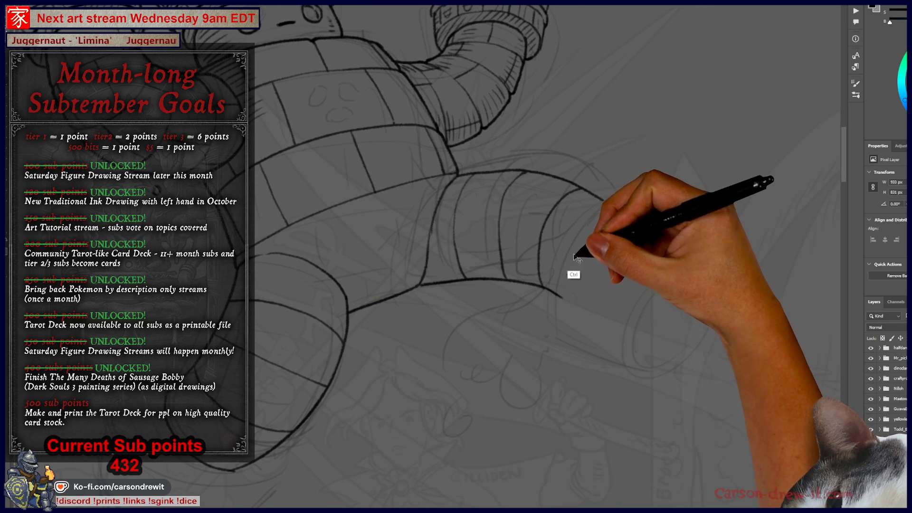
drag(561, 306, 605, 202)
key(ctrl+z)
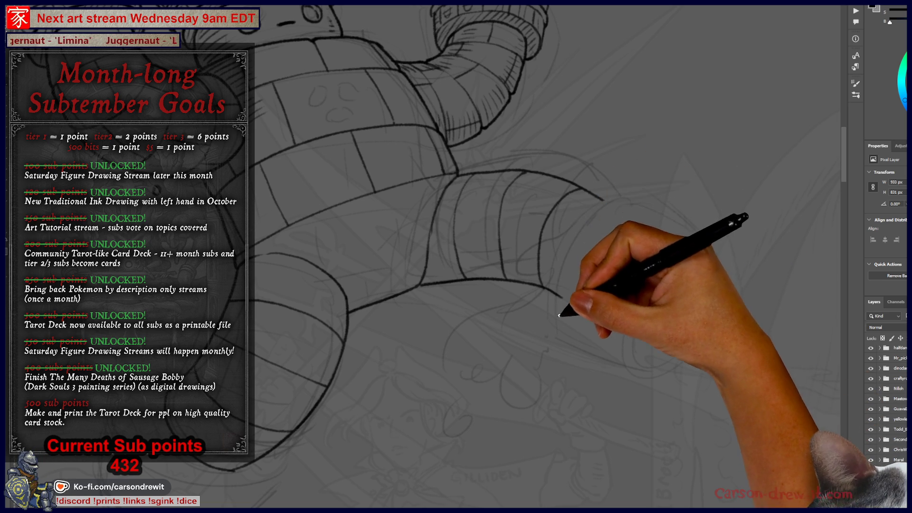
mouse_move(559, 306)
mouse_down()
mouse_move(597, 210)
mouse_move(639, 188)
mouse_up()
drag(561, 304, 570, 327)
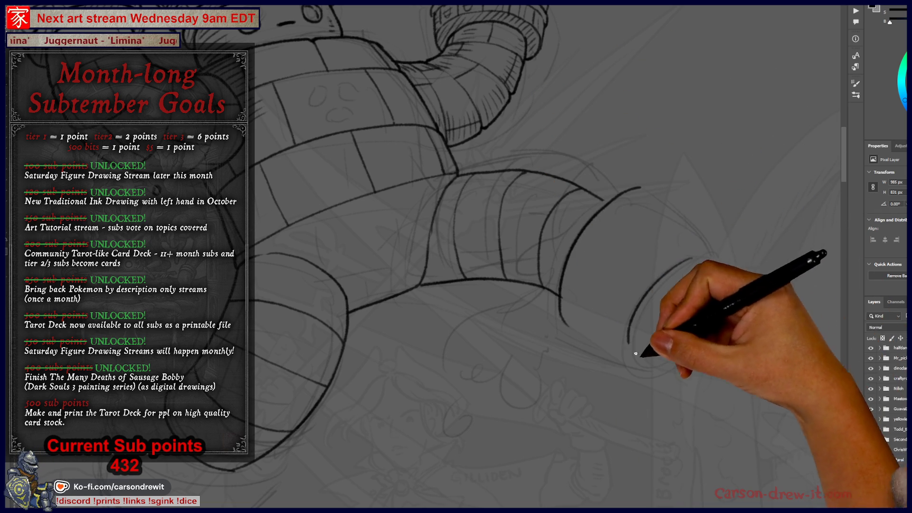
- Draw the oval arc of the leg's end and its upper and lower cylinder edges
drag(692, 259, 663, 359)
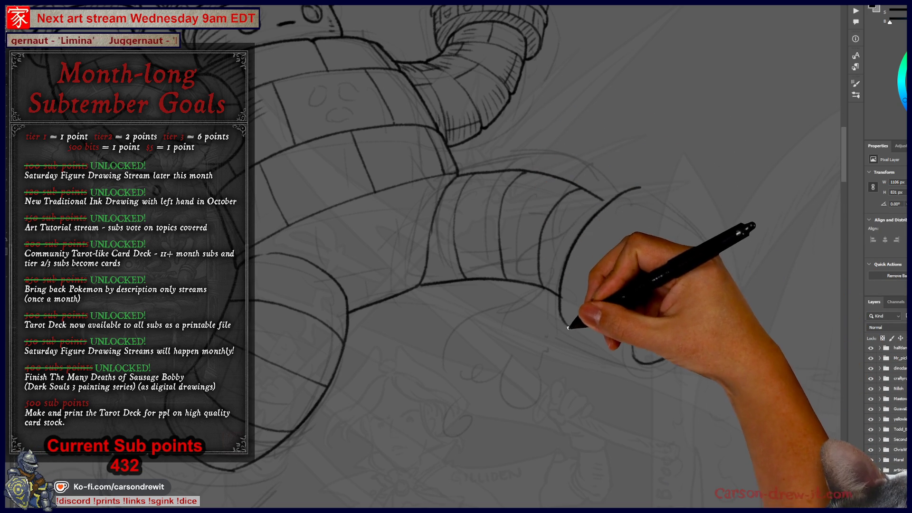
mouse_move(565, 326)
mouse_down()
mouse_move(589, 352)
mouse_move(639, 362)
mouse_up()
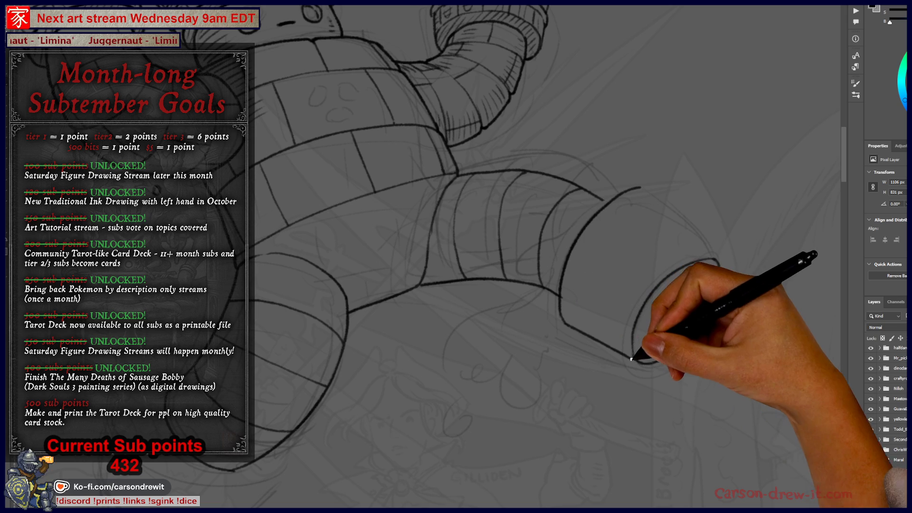
drag(640, 189, 710, 248)
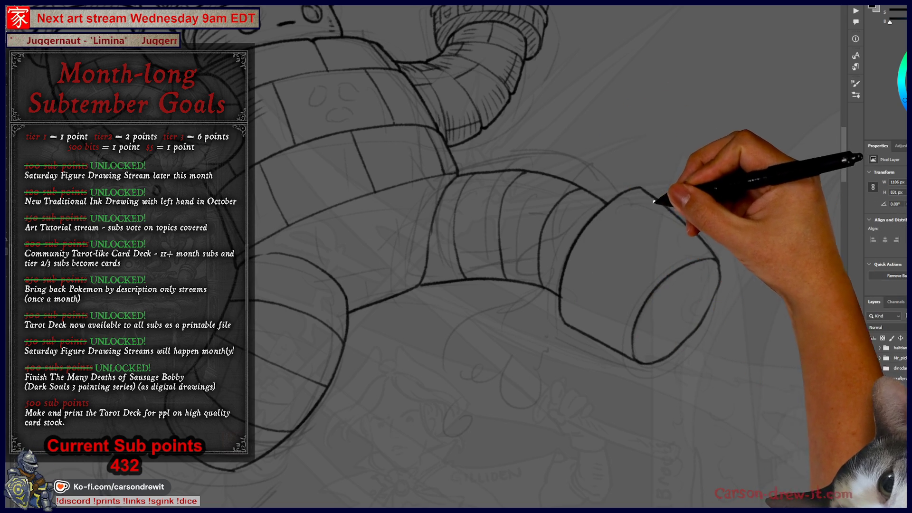
mouse_move(475, 404)
mouse_down()
mouse_move(451, 401)
mouse_move(499, 387)
mouse_move(469, 301)
mouse_move(442, 292)
mouse_move(466, 305)
mouse_move(490, 357)
mouse_move(475, 246)
mouse_up()
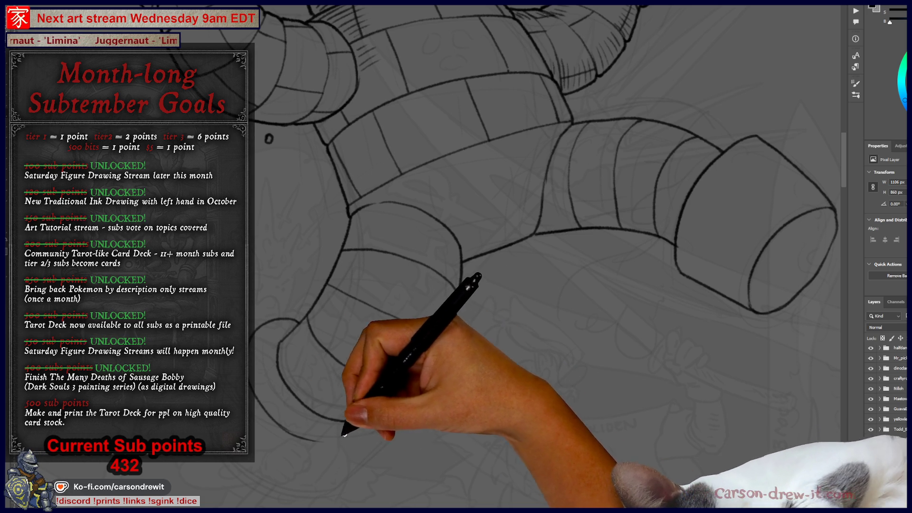
- Ink the lower curve strokes and the ring around the robot's left foot
drag(304, 427, 361, 438)
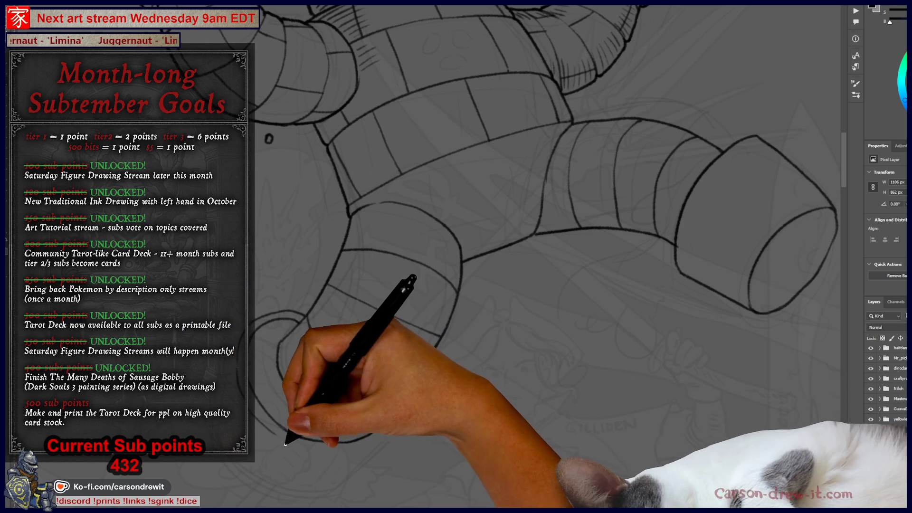
drag(292, 454, 365, 445)
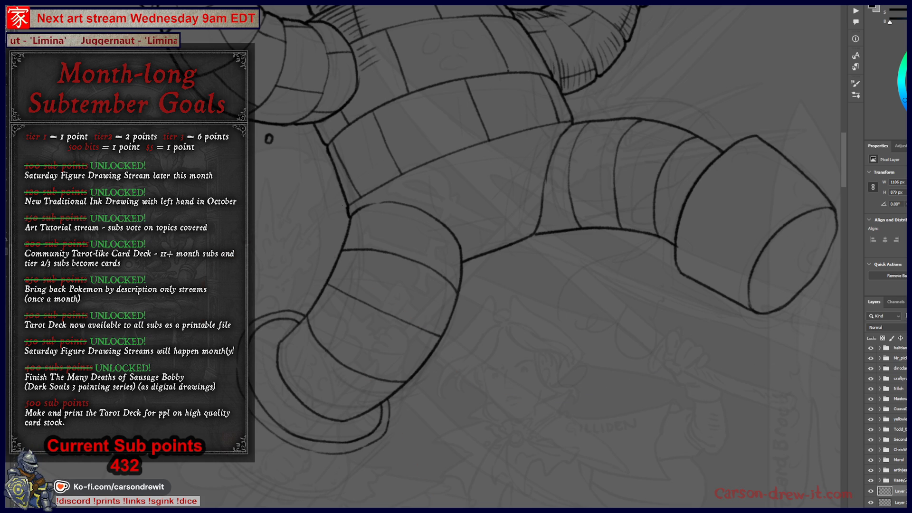
scroll(546, 257, down, 5)
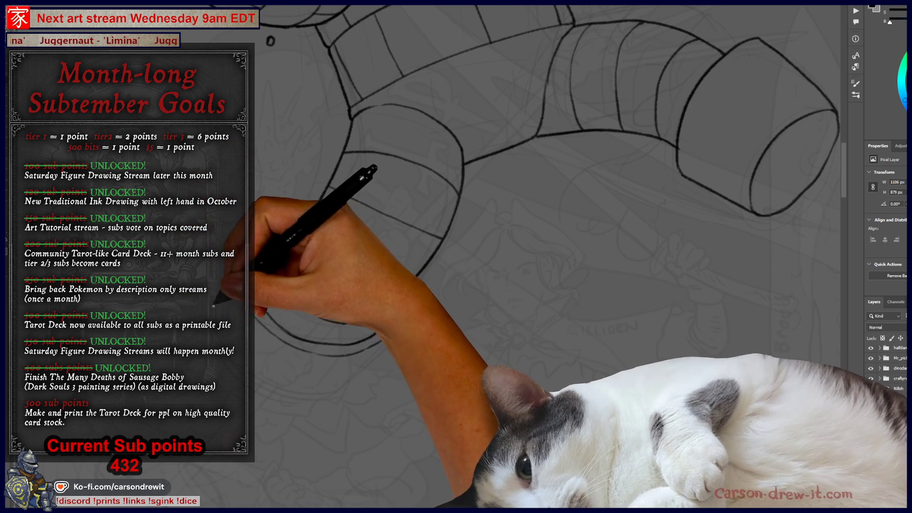
drag(315, 386, 326, 377)
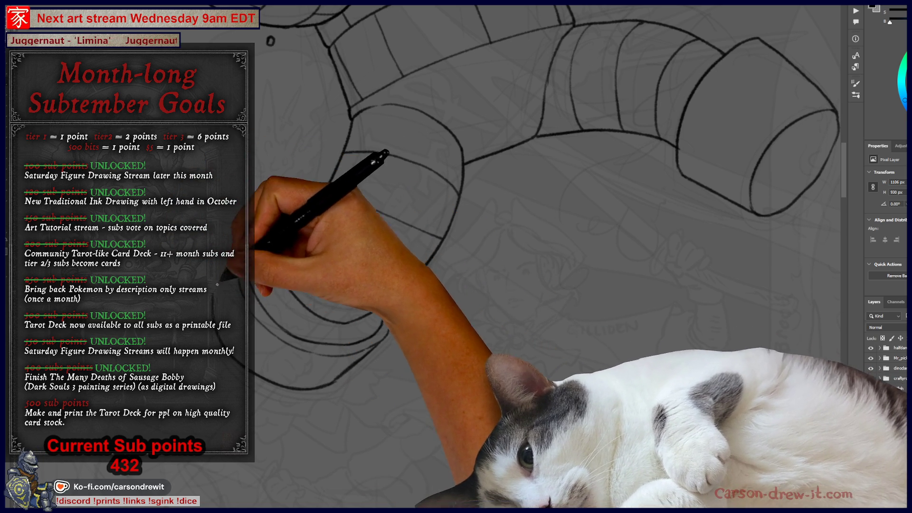
mouse_move(400, 277)
mouse_down()
mouse_move(478, 384)
mouse_move(494, 337)
mouse_up()
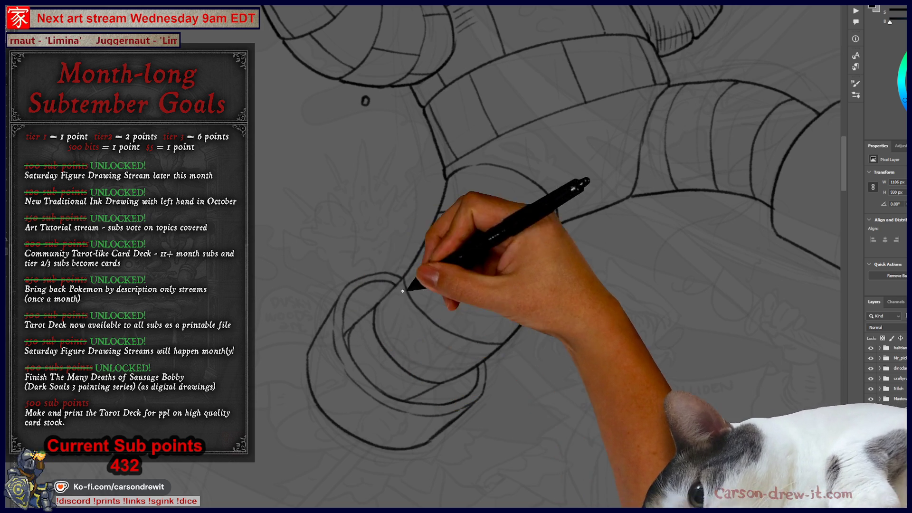
- Ink the lower rim of the left foot cup
mouse_move(418, 315)
mouse_down()
mouse_move(309, 393)
mouse_move(396, 318)
mouse_up()
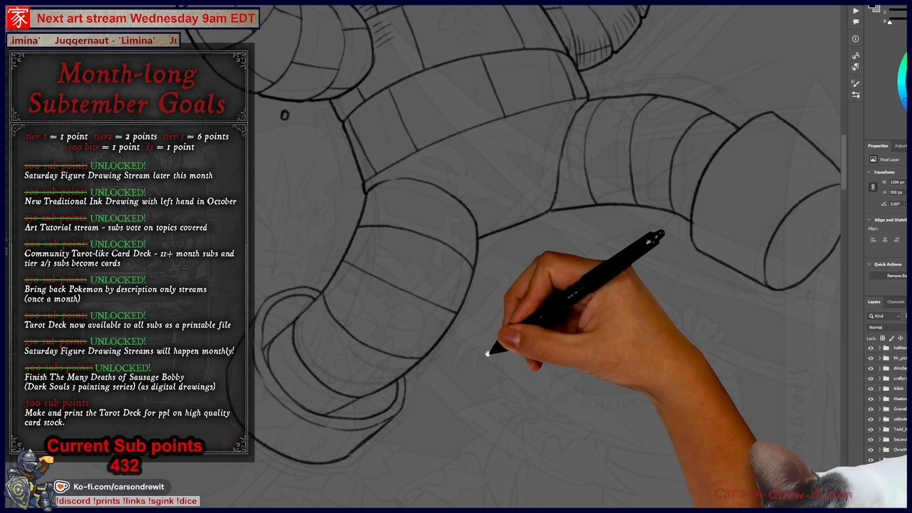
drag(484, 350, 580, 317)
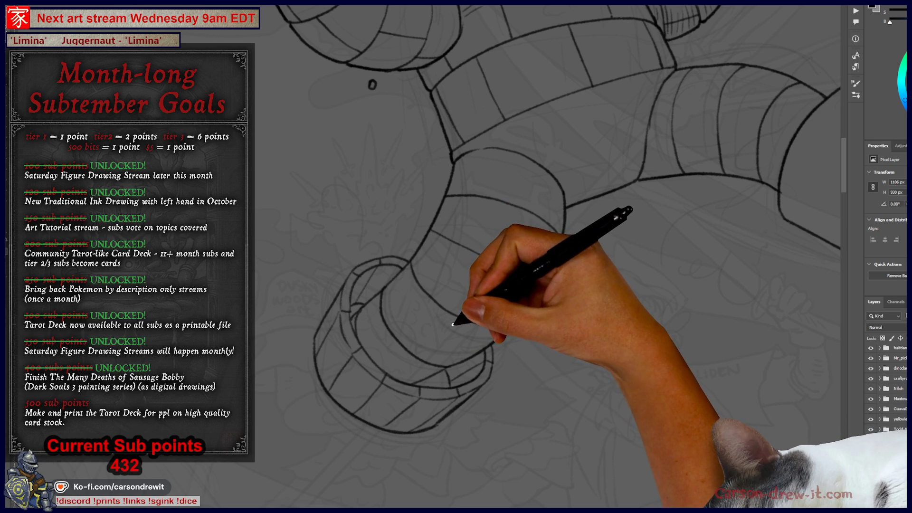
drag(452, 354, 527, 298)
scroll(546, 209, up, 3)
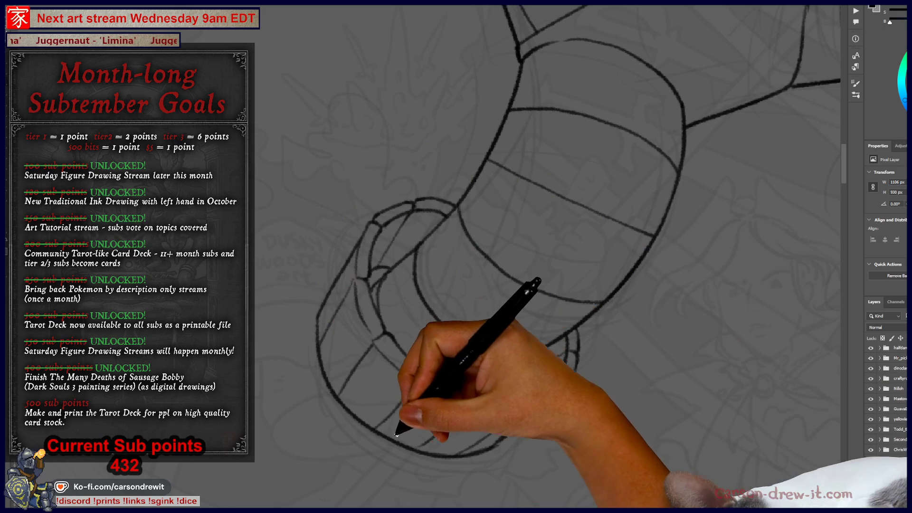
drag(373, 432, 442, 463)
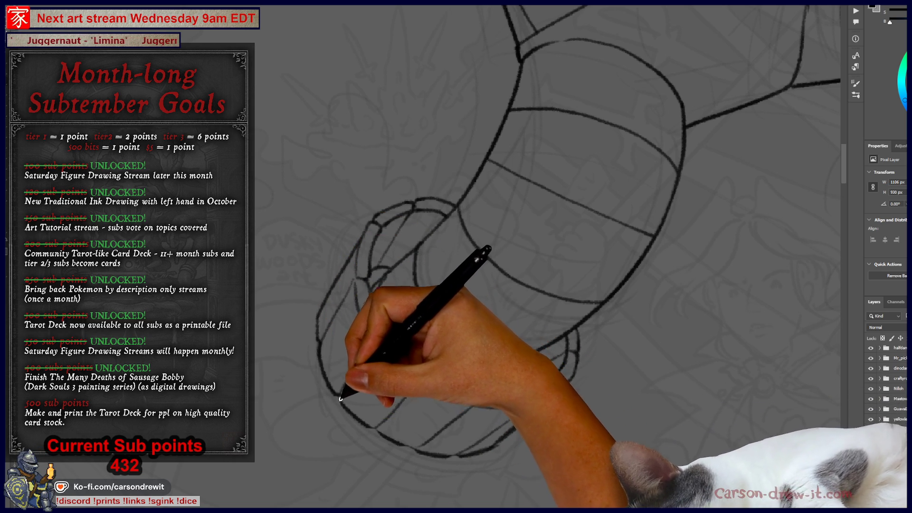
- Draw an oval beside the limb, discard it as misplaced, and zoom out to the whole robot
drag(504, 399, 326, 320)
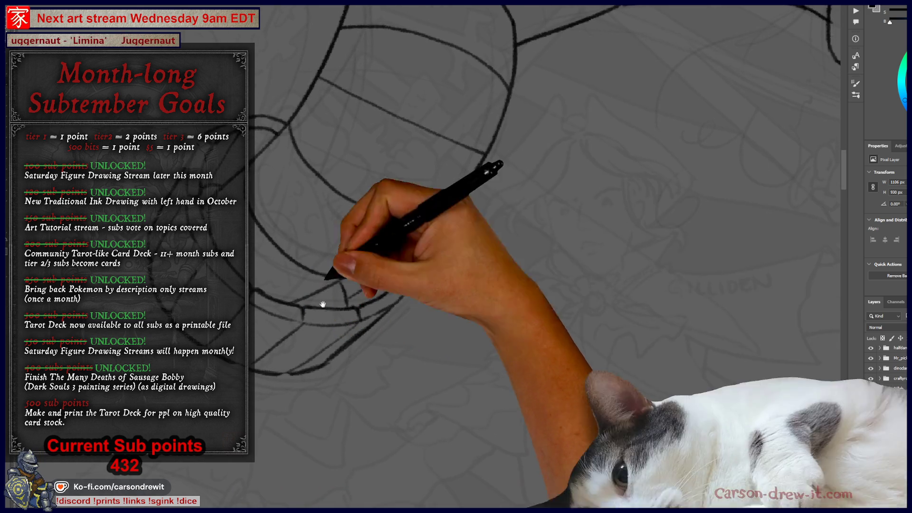
drag(594, 247, 663, 278)
drag(601, 181, 670, 154)
mouse_move(544, 185)
mouse_down()
mouse_move(546, 240)
mouse_move(680, 252)
mouse_move(655, 123)
mouse_up()
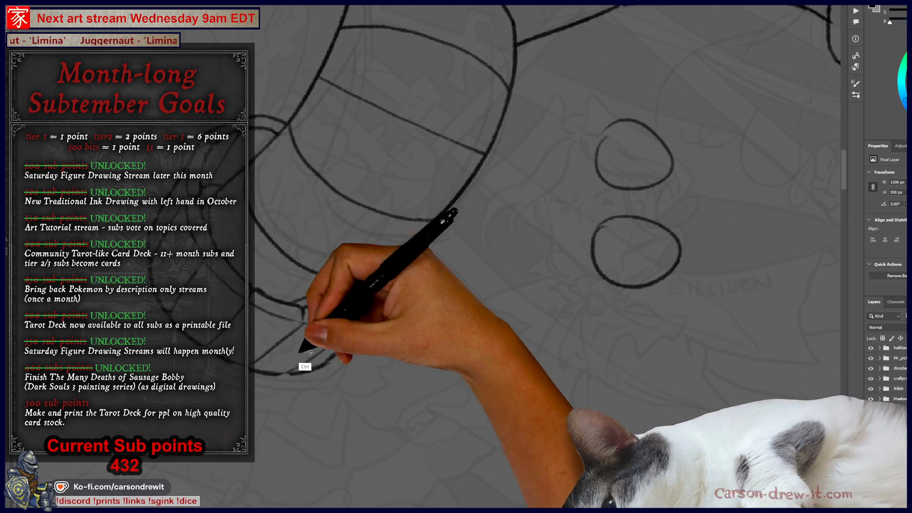
key(ctrl+z)
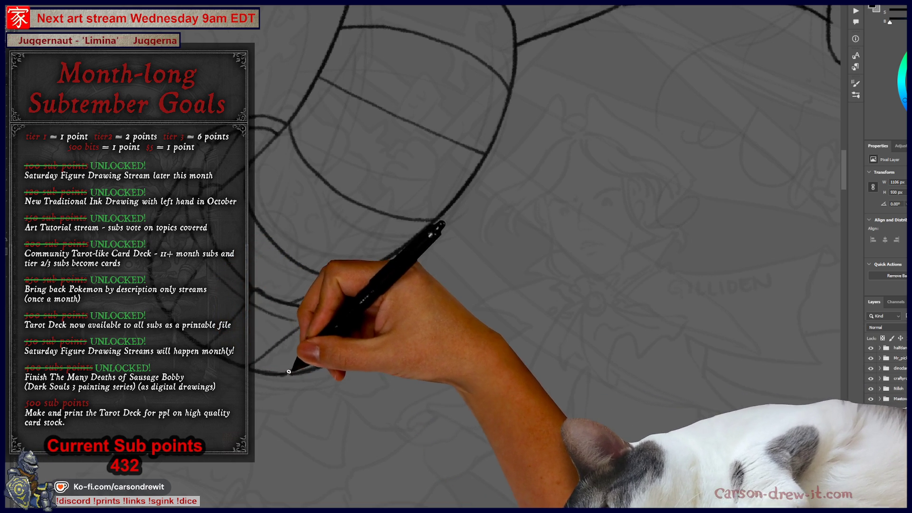
mouse_move(372, 198)
mouse_down()
mouse_move(371, 326)
mouse_move(386, 350)
mouse_up()
key(ctrl+minus)
key(ctrl+minus)
key(ctrl+minus)
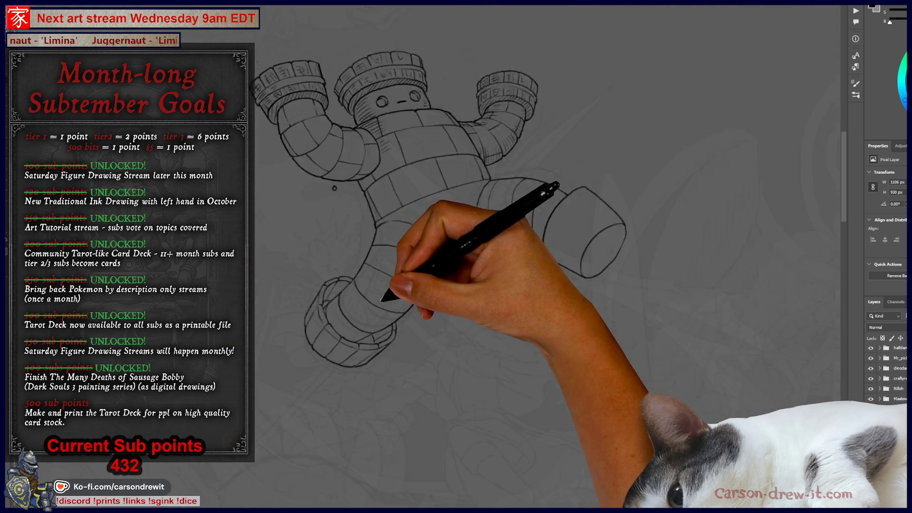
- Survey the basket, horns, head and arm up close, then zoom out to the whole figure
scroll(366, 316, up, 3)
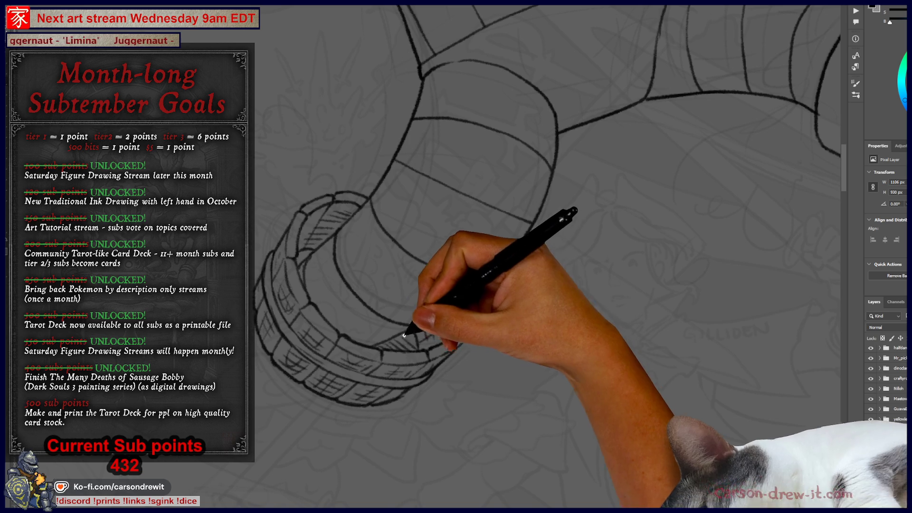
mouse_move(417, 275)
mouse_down()
mouse_move(326, 305)
mouse_move(316, 336)
mouse_move(223, 396)
mouse_up()
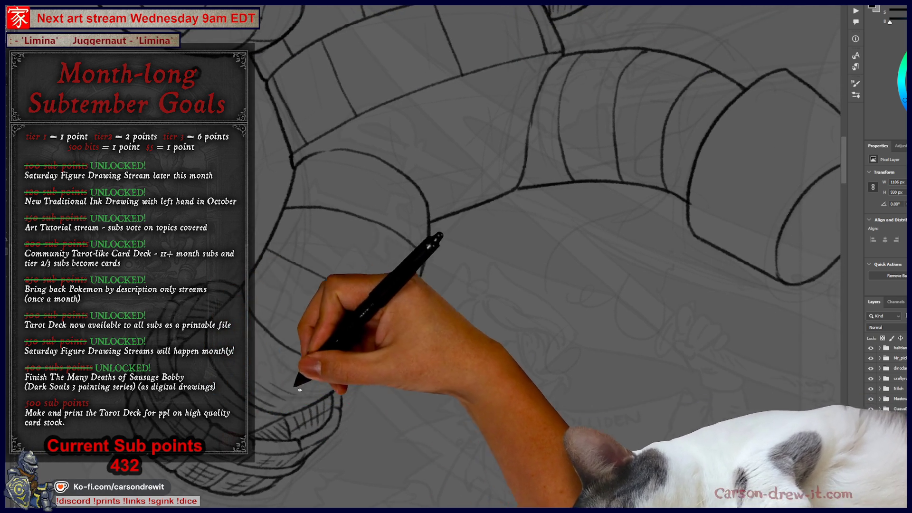
mouse_move(315, 350)
mouse_down()
mouse_move(346, 350)
mouse_move(299, 264)
mouse_up()
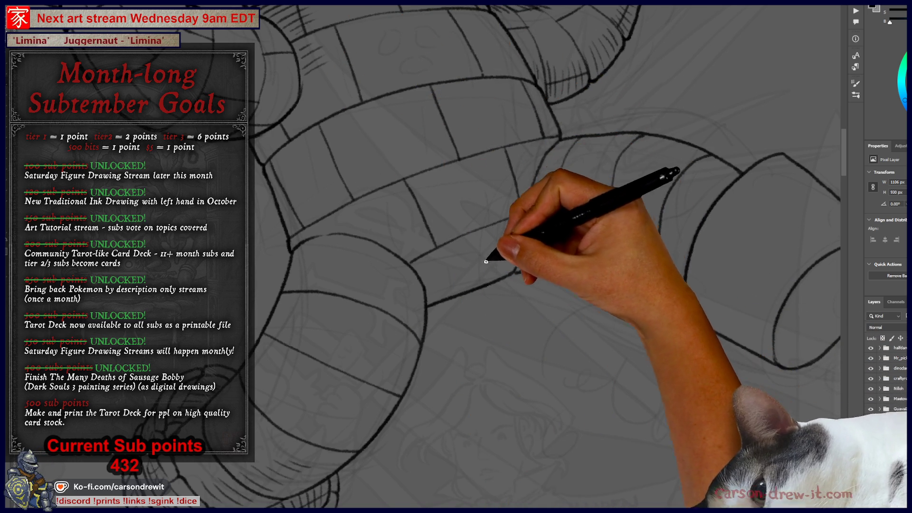
key(h)
mouse_move(575, 438)
mouse_down()
mouse_move(570, 446)
mouse_move(533, 399)
mouse_move(544, 408)
mouse_move(505, 383)
mouse_move(542, 380)
mouse_move(519, 389)
mouse_up()
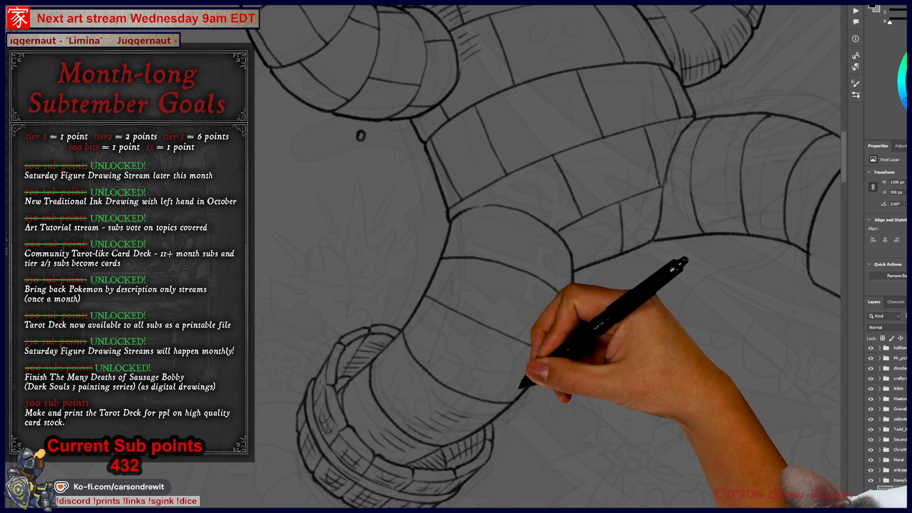
mouse_move(480, 332)
mouse_down()
mouse_move(519, 346)
mouse_move(461, 255)
mouse_up()
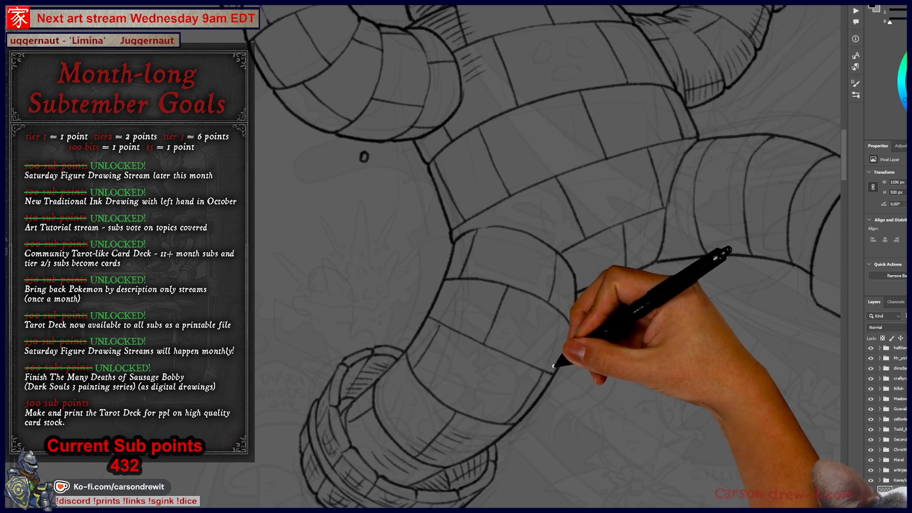
key(ctrl)
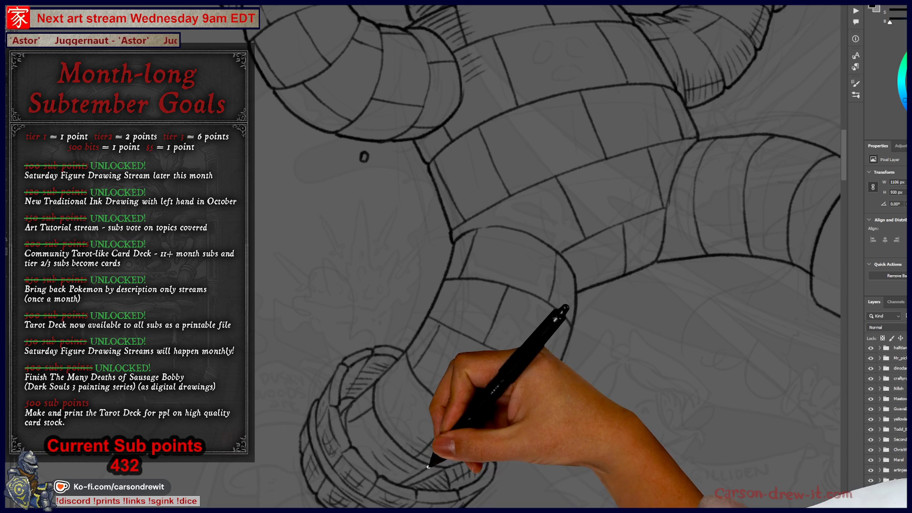
mouse_move(529, 323)
mouse_down()
mouse_move(302, 335)
mouse_move(326, 184)
mouse_up()
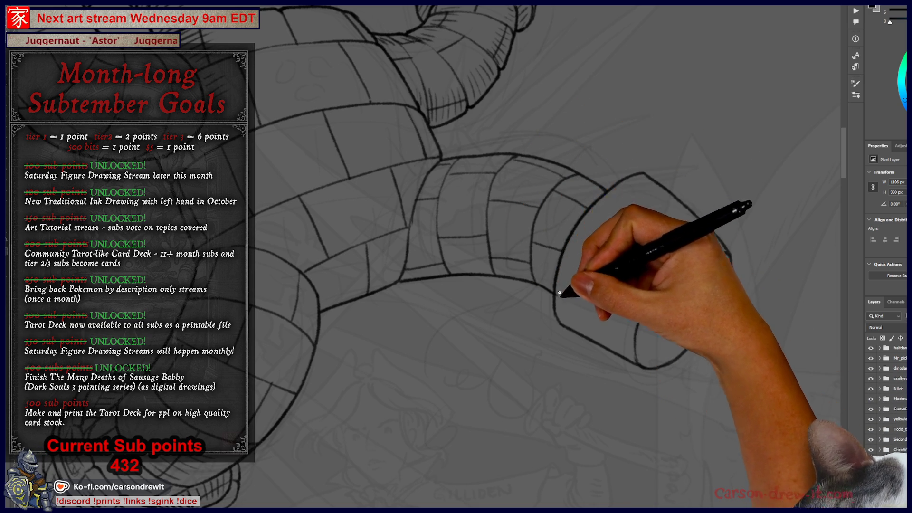
key(ctrl+minus)
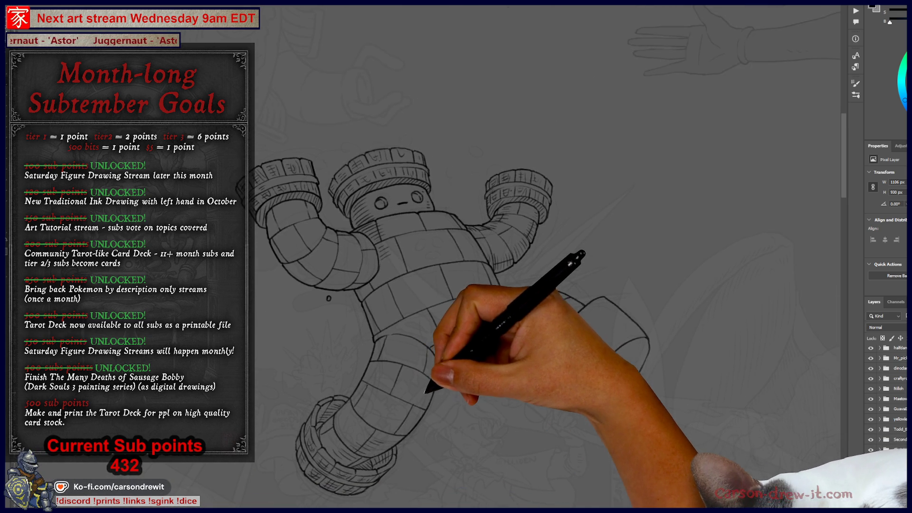
- Draw splash blobs and a droplet off the left fist, discarding an initial cloud-like splash
scroll(578, 323, up, 2)
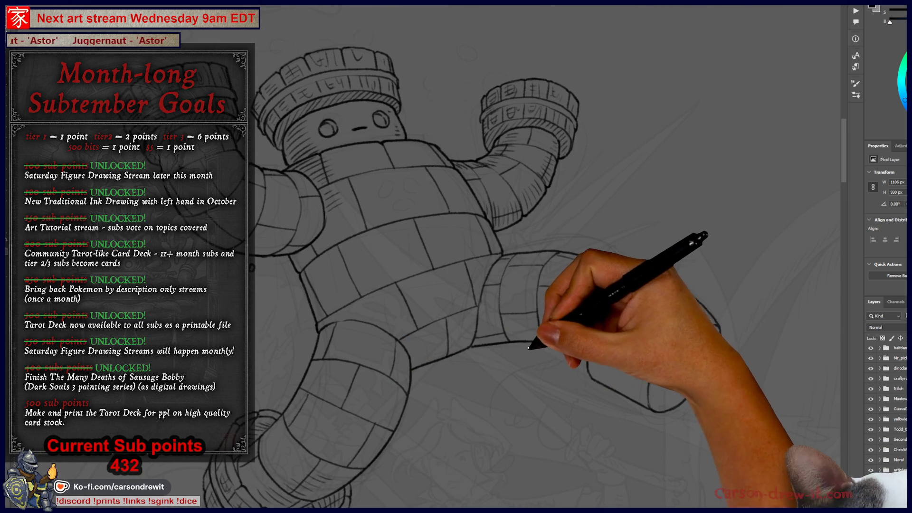
mouse_move(533, 377)
mouse_down()
mouse_move(540, 386)
mouse_move(525, 401)
mouse_move(560, 370)
mouse_move(464, 391)
mouse_up()
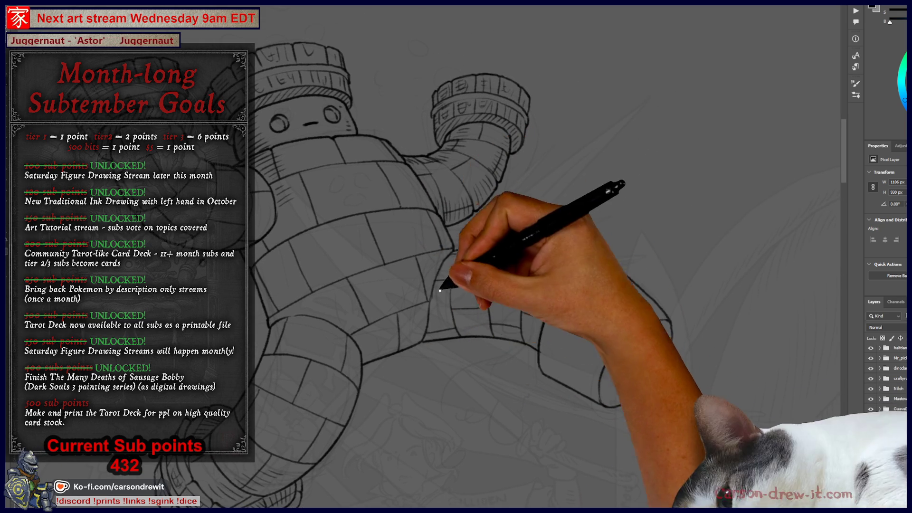
drag(470, 325, 581, 360)
drag(310, 159, 420, 198)
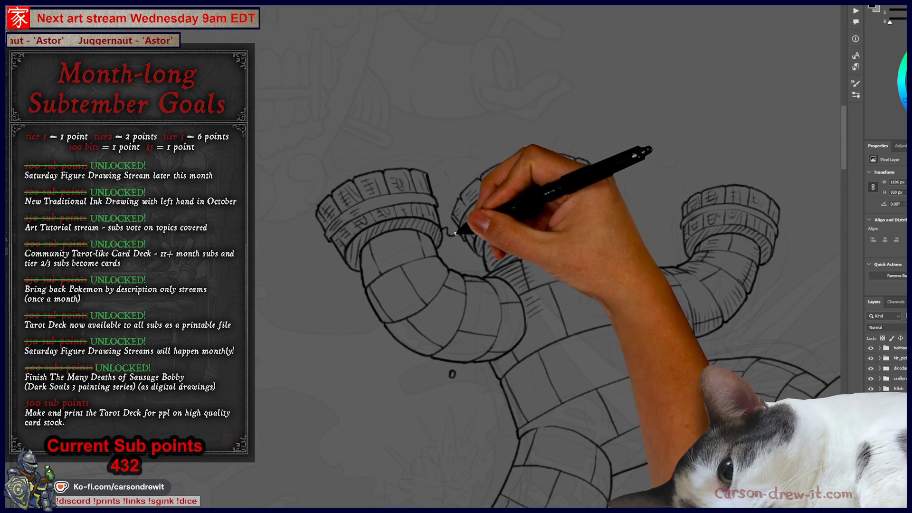
mouse_move(432, 190)
mouse_down()
mouse_move(439, 159)
mouse_move(546, 138)
mouse_up()
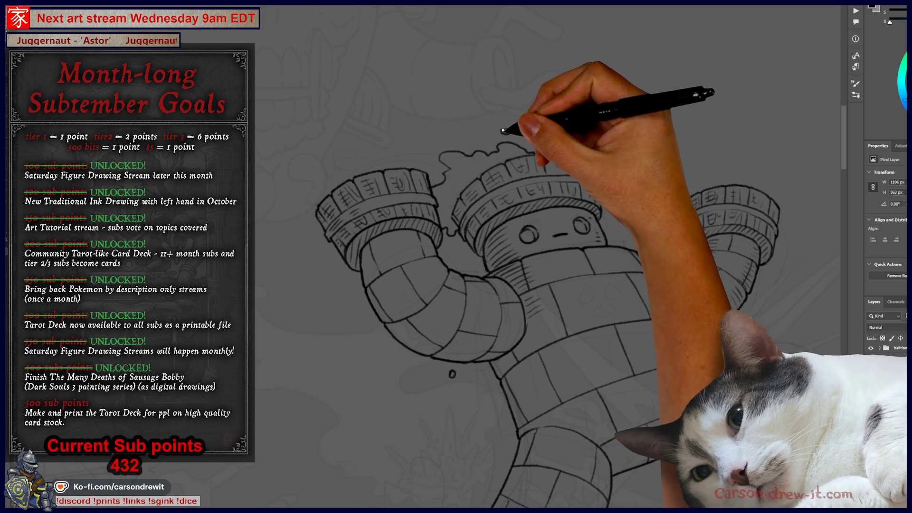
key(ctrl+z)
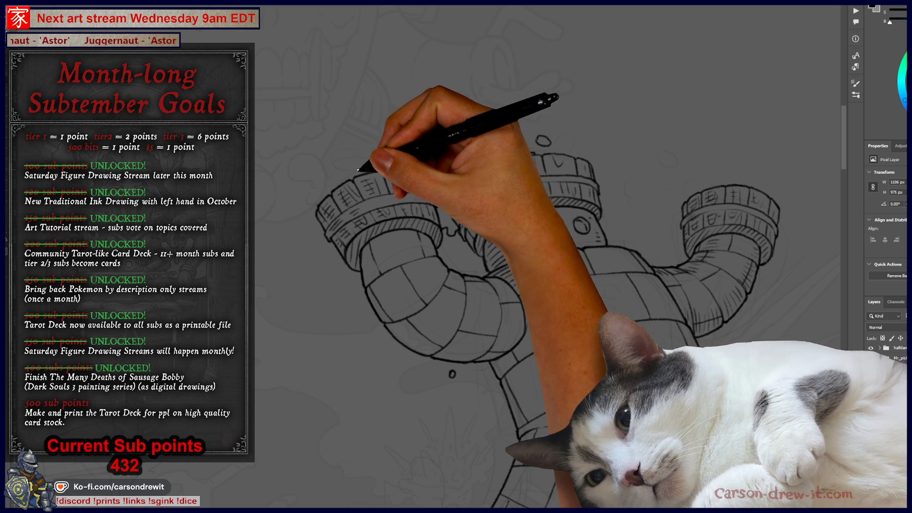
mouse_move(330, 164)
mouse_down()
mouse_move(321, 175)
mouse_move(264, 180)
mouse_move(259, 199)
mouse_move(299, 203)
mouse_move(319, 184)
mouse_move(290, 227)
mouse_up()
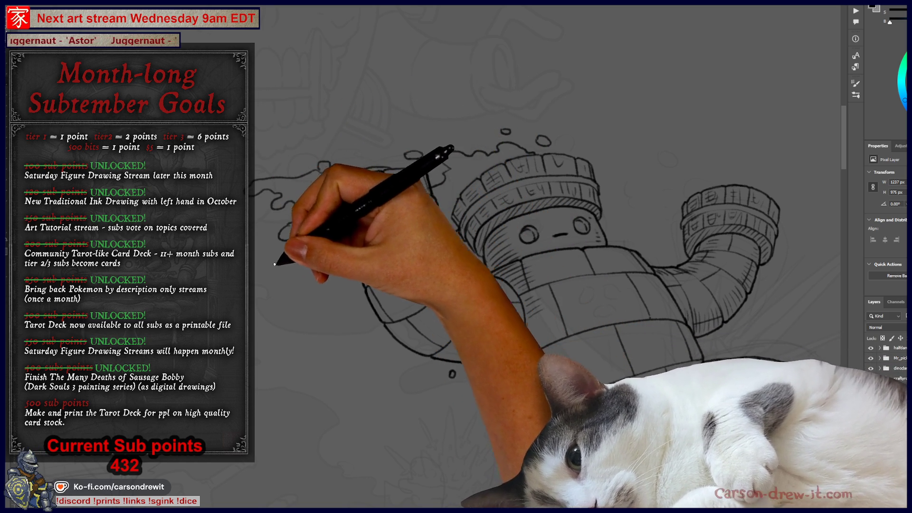
drag(317, 289, 333, 260)
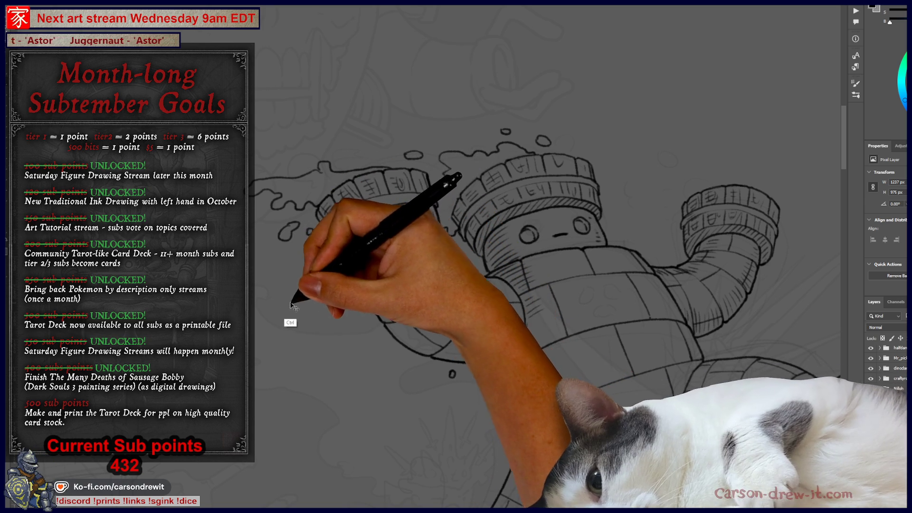
mouse_move(289, 289)
mouse_down()
mouse_move(301, 289)
mouse_move(309, 267)
mouse_up()
- Draw a smoke puff above the right gauntlet near the robot's head
mouse_move(364, 320)
mouse_down()
mouse_move(383, 326)
mouse_move(334, 287)
mouse_up()
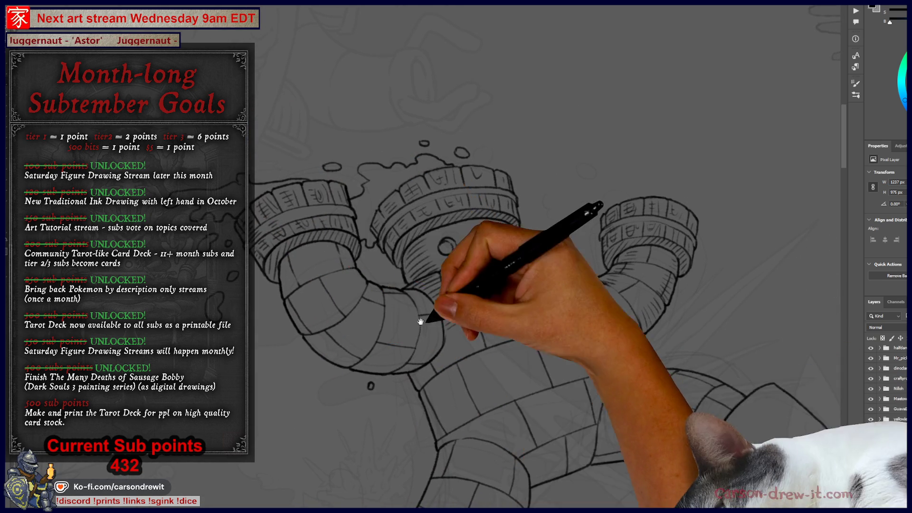
drag(418, 316, 336, 326)
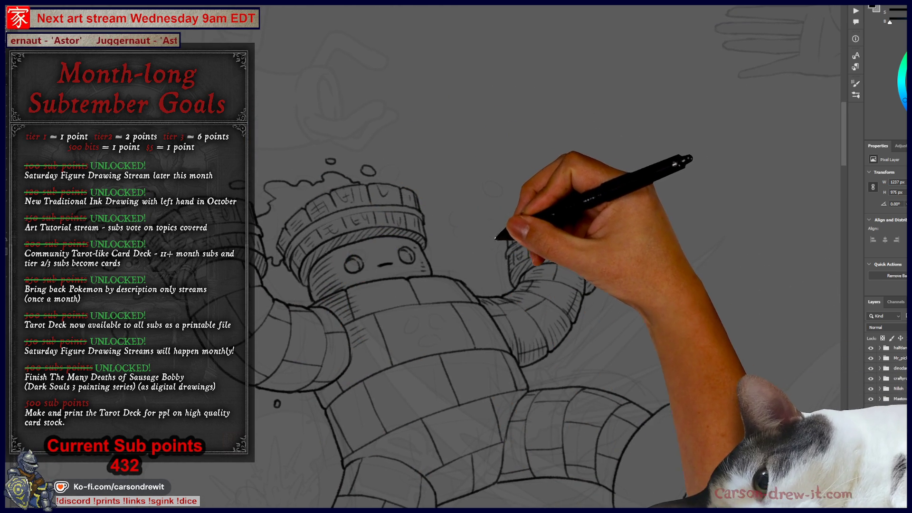
mouse_move(526, 219)
mouse_down()
mouse_move(570, 204)
mouse_move(552, 212)
mouse_up()
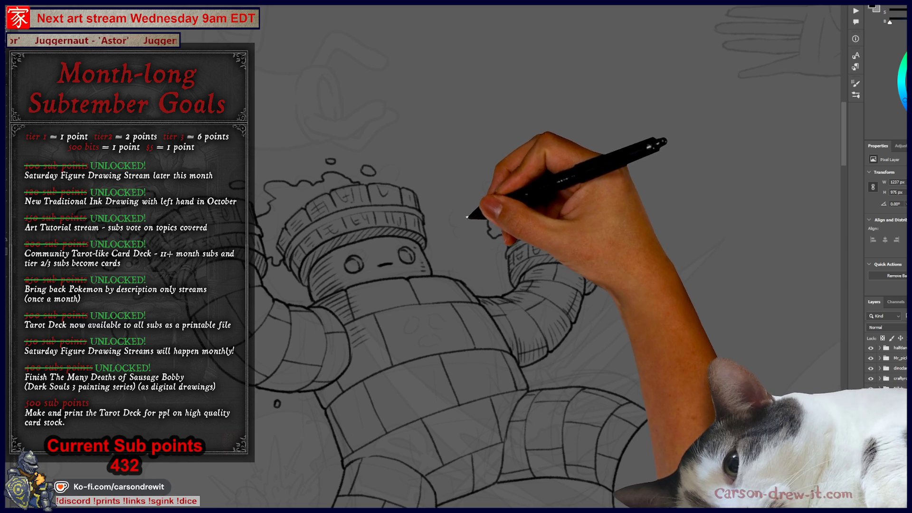
mouse_move(461, 247)
mouse_down()
mouse_move(469, 230)
mouse_move(250, 189)
mouse_move(470, 334)
mouse_move(521, 291)
mouse_up()
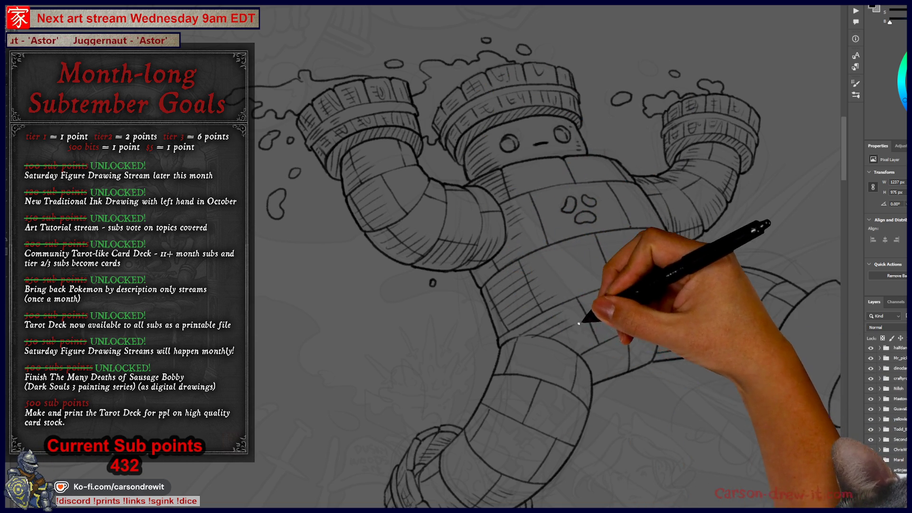
- Bring the robot's outstretched right leg into view for hatching
scroll(618, 363, down, 3)
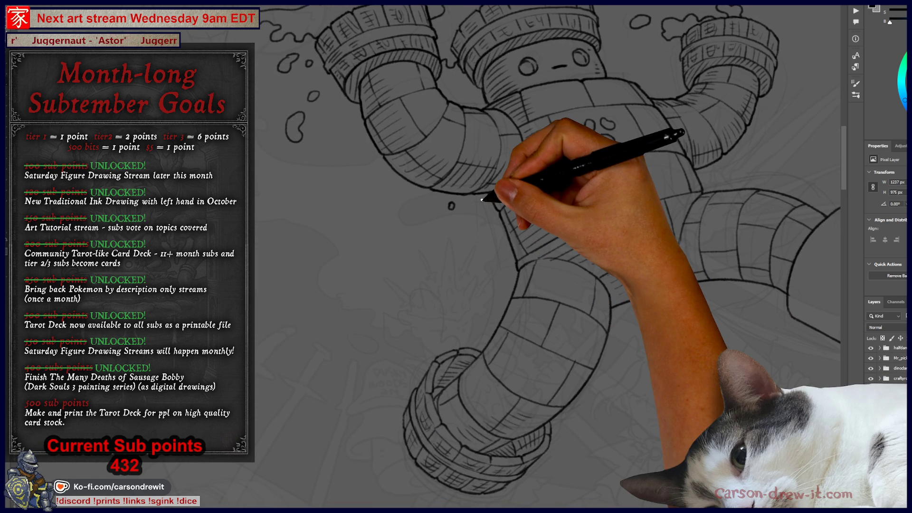
drag(524, 367, 357, 362)
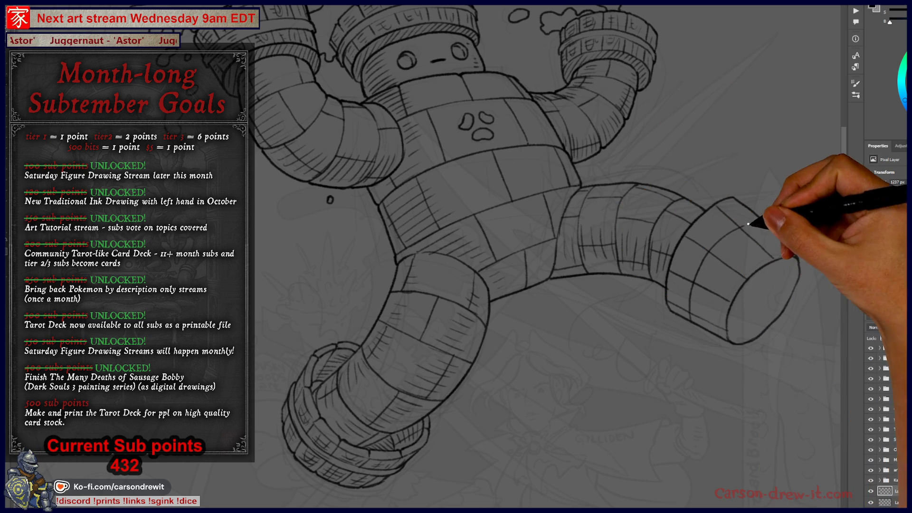
- Hatch the lower edge of the right boot cuff and add detail strokes to the cuff
ctrl+click(701, 317)
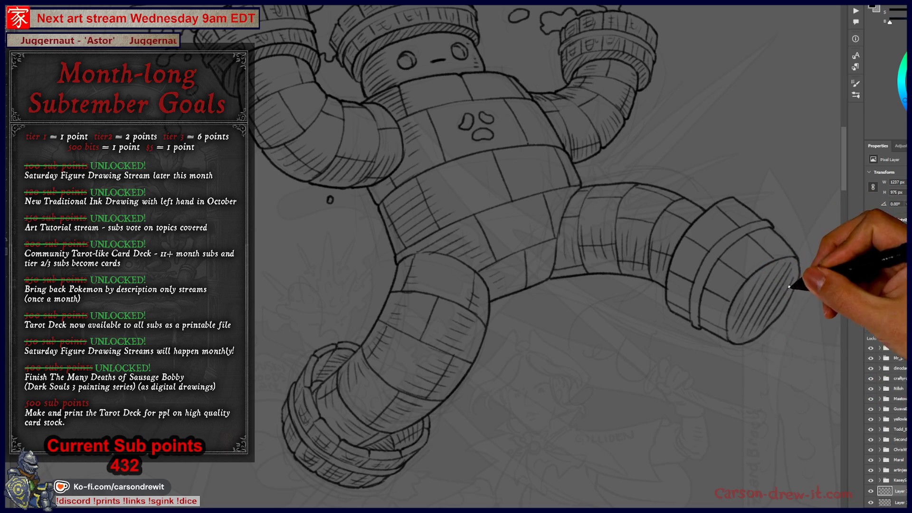
drag(693, 266, 680, 315)
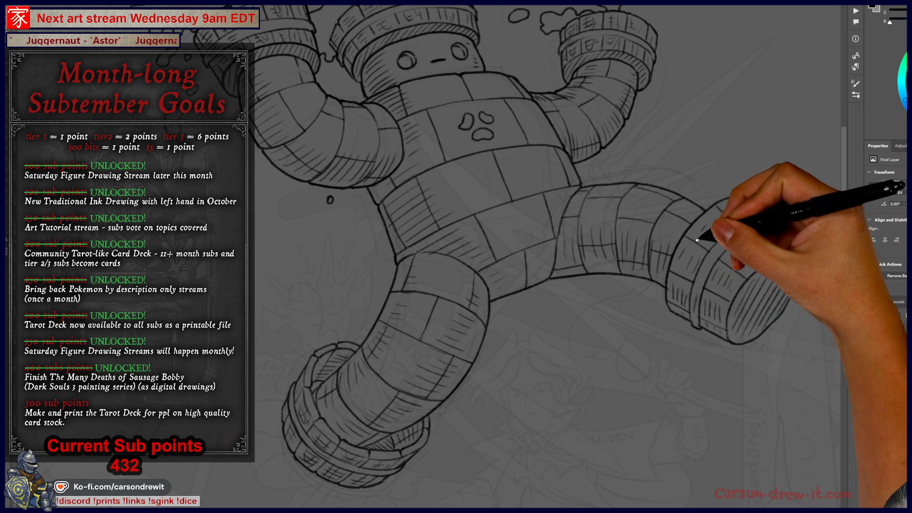
mouse_move(704, 223)
mouse_down()
mouse_move(708, 240)
mouse_move(748, 223)
mouse_up()
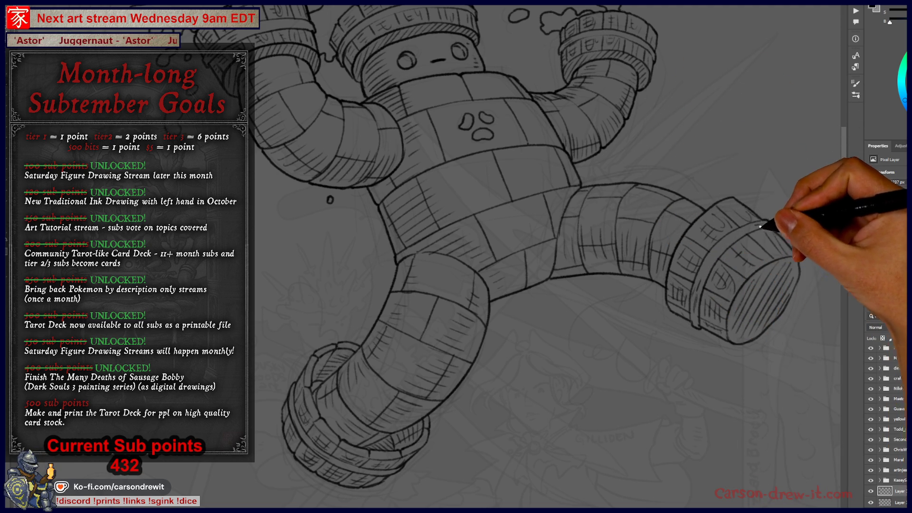
mouse_move(664, 298)
mouse_down()
mouse_move(703, 304)
mouse_move(649, 363)
mouse_move(628, 333)
mouse_up()
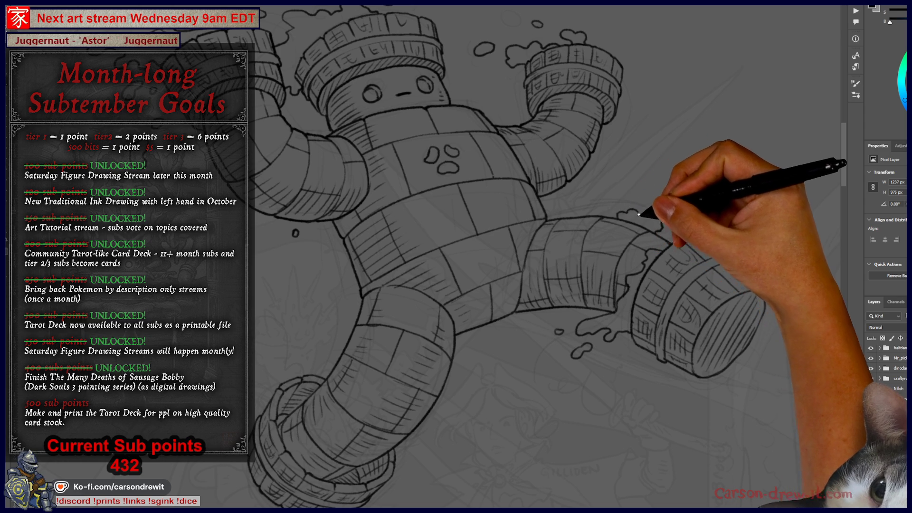
- Frame the bucket robot's legs, then enlarge and recenter the robot in view
drag(407, 406, 531, 368)
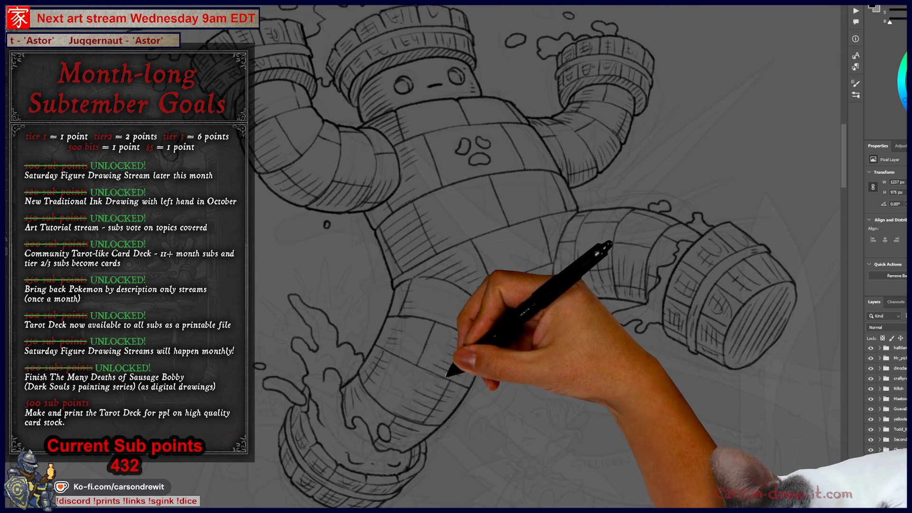
scroll(453, 389, down, 3)
scroll(462, 370, up, 3)
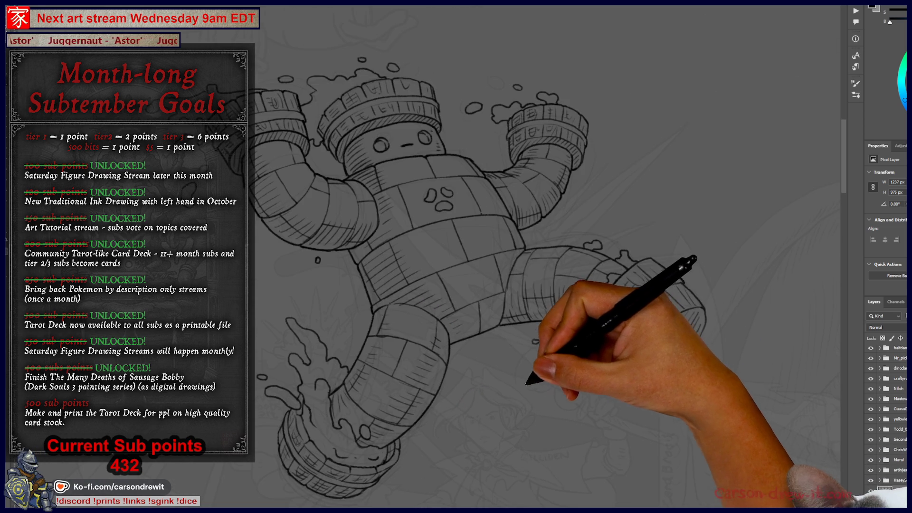
mouse_move(527, 452)
mouse_down()
mouse_move(591, 366)
mouse_move(611, 366)
mouse_up()
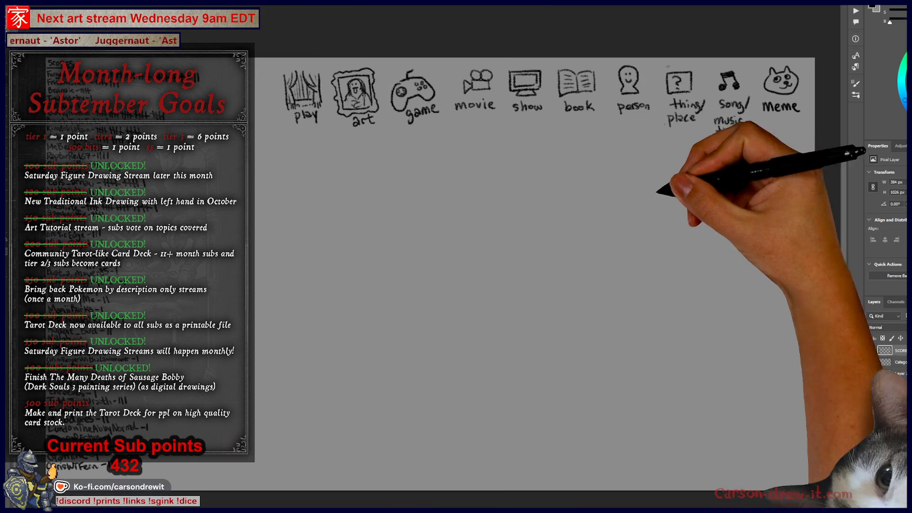
- Make the hidden blank sketch layer visible and close the hoodie design image
click(893, 373)
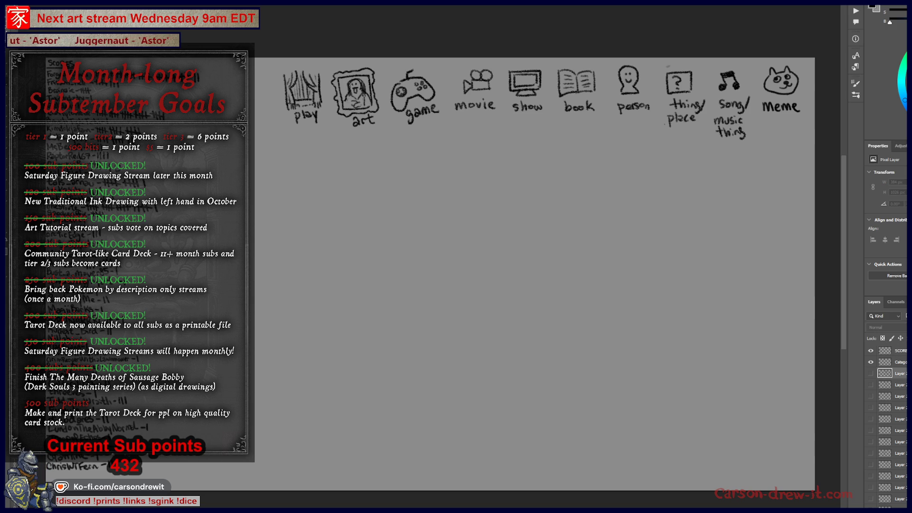
click(871, 373)
key(ctrl+plus)
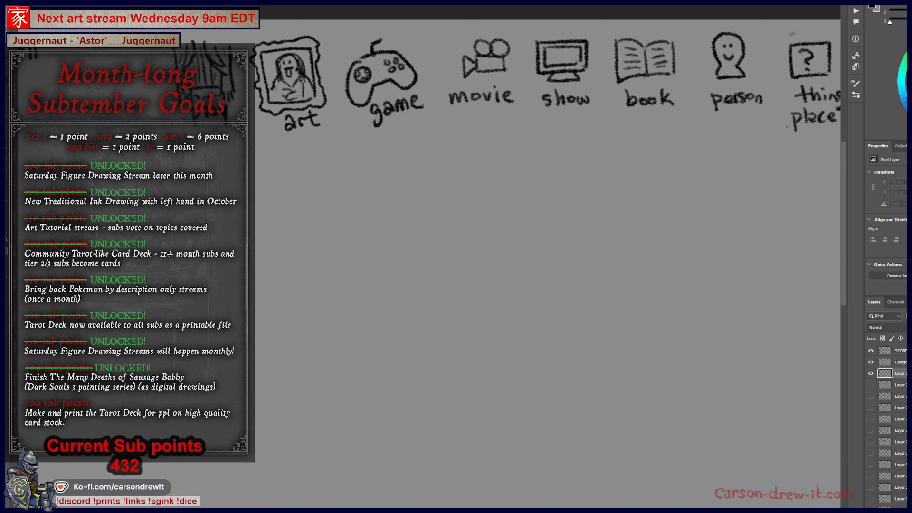
key(alt+Tab)
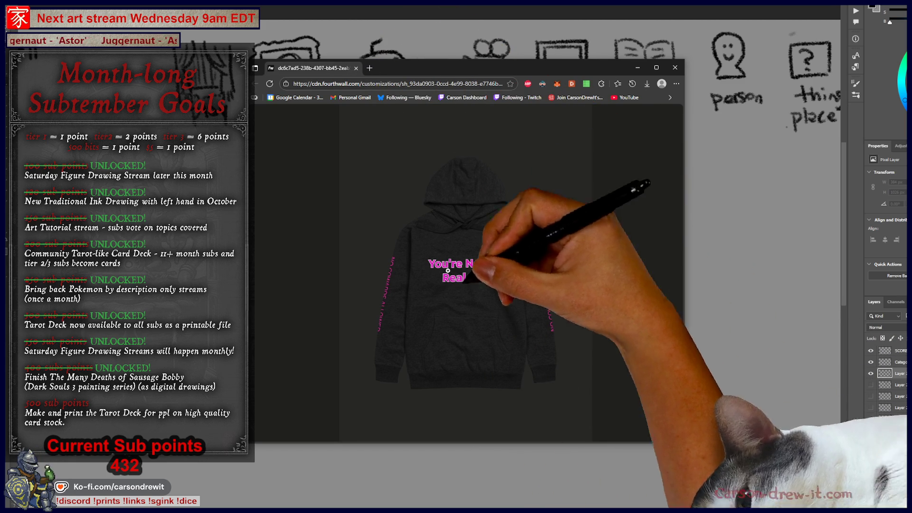
click(675, 68)
- Circle the show icon and its label in the category row
scroll(675, 95, up, 1)
drag(736, 303, 726, 358)
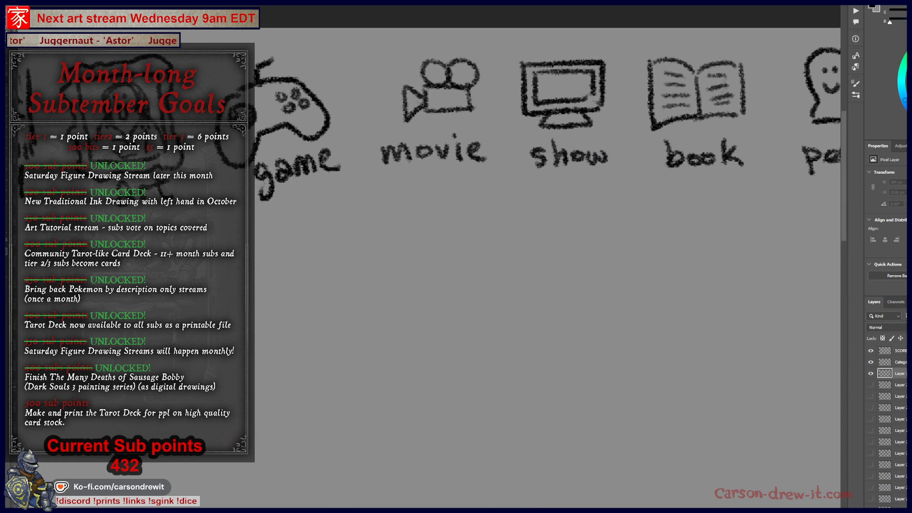
drag(617, 238, 513, 263)
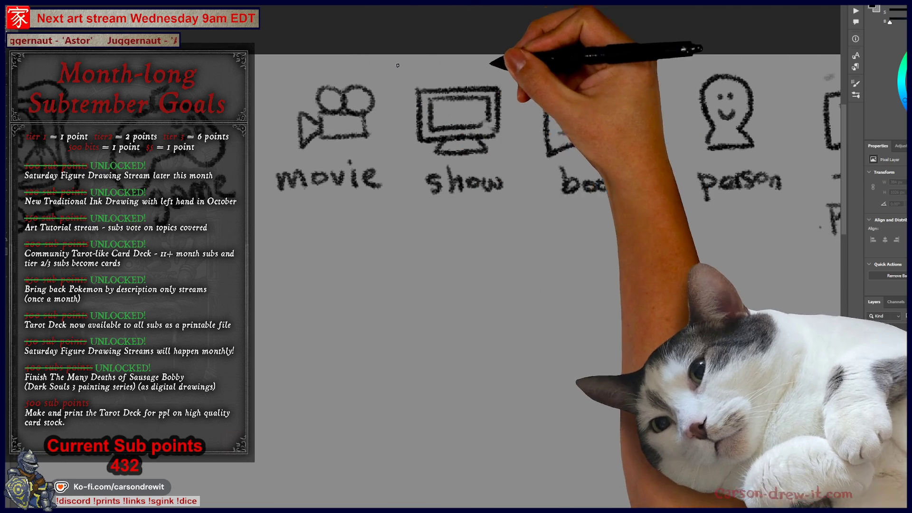
drag(428, 69, 517, 190)
scroll(546, 190, down, 2)
key(ctrl+minus)
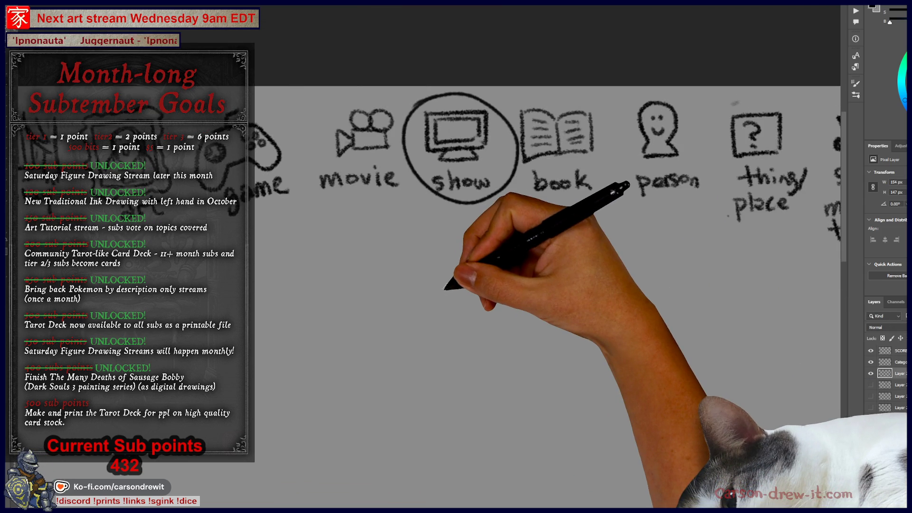
- Draw three blank word lines under the icon row
scroll(523, 190, down, 2)
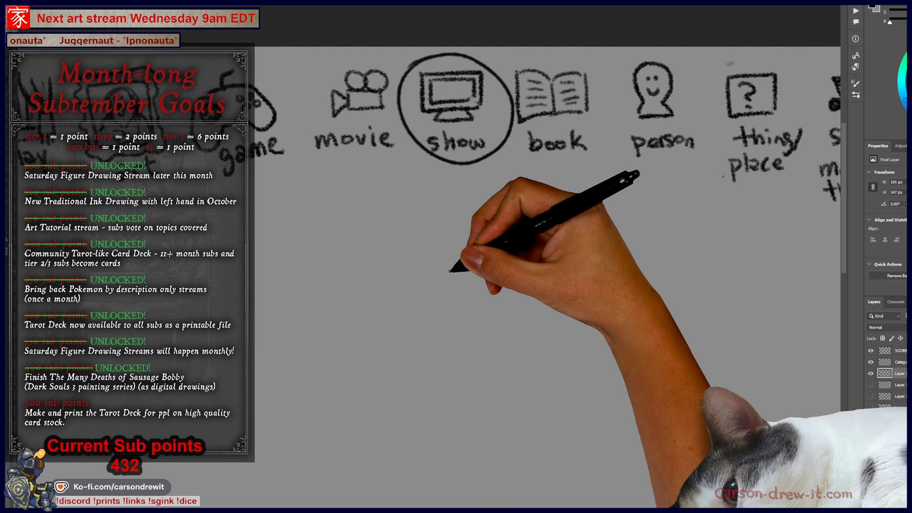
drag(330, 227, 664, 228)
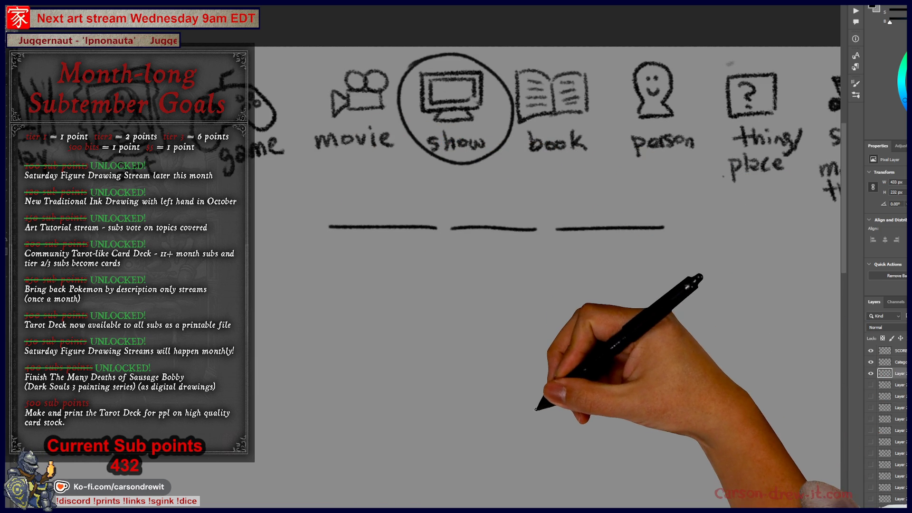
key(ctrl+minus)
scroll(546, 333, down, 3)
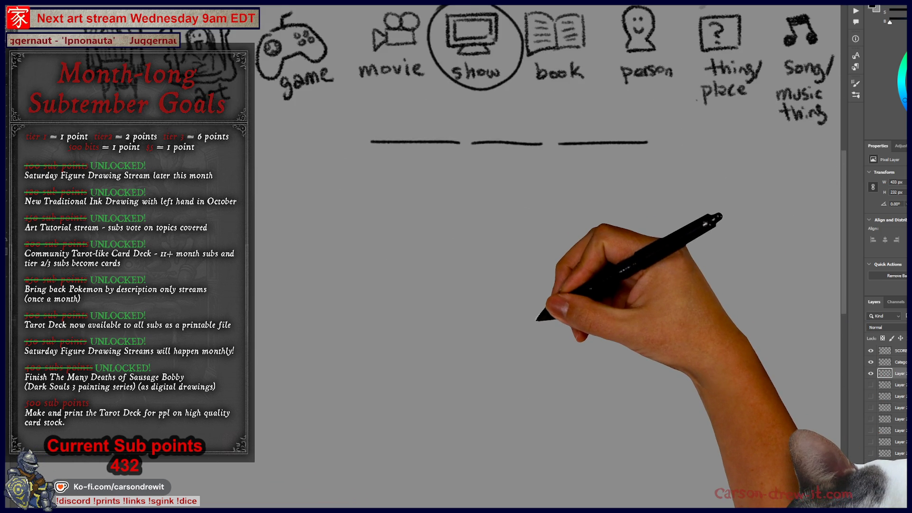
scroll(470, 161, up, 1)
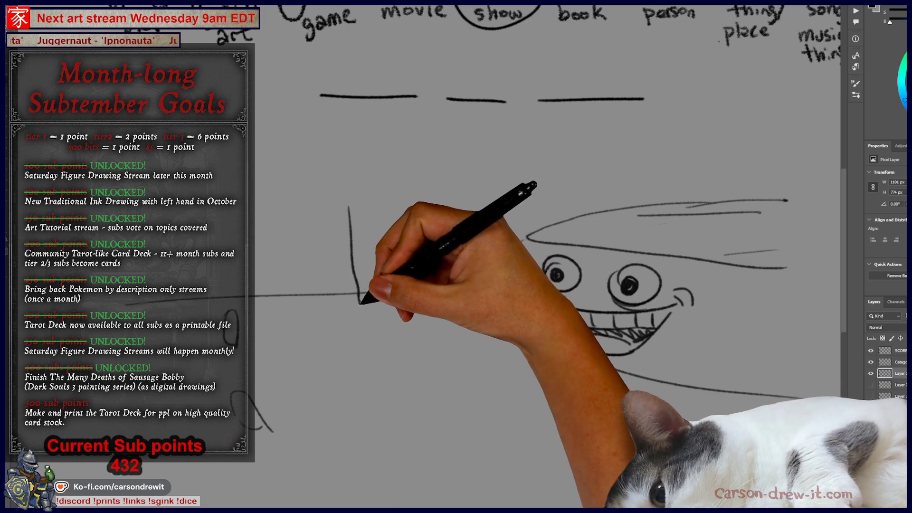
- Sketch the box character's lines and circle the first and third blanks with arrows
mouse_move(295, 174)
mouse_down()
mouse_move(294, 257)
mouse_move(322, 204)
mouse_move(324, 295)
mouse_move(316, 306)
mouse_move(364, 312)
mouse_up()
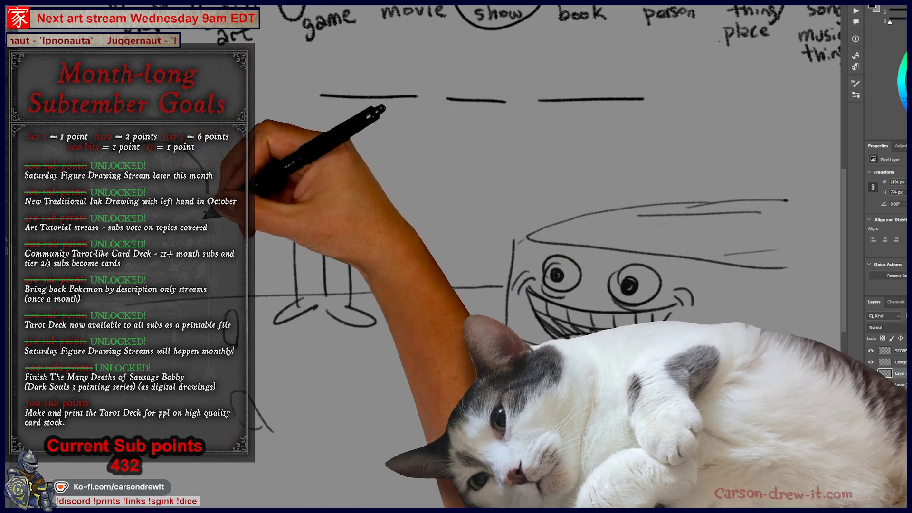
mouse_move(344, 165)
mouse_down()
mouse_move(348, 269)
mouse_move(333, 311)
mouse_up()
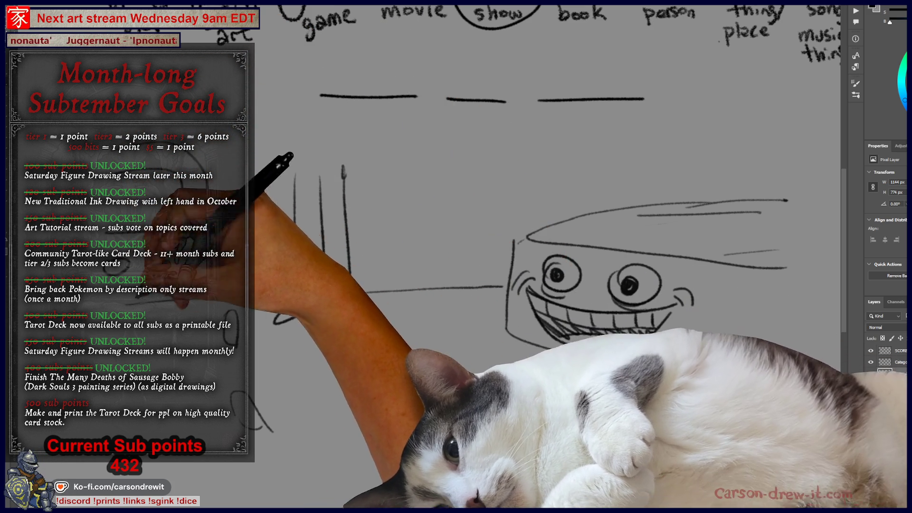
mouse_move(396, 50)
mouse_down()
mouse_move(315, 81)
mouse_move(418, 114)
mouse_move(530, 190)
mouse_move(536, 219)
mouse_up()
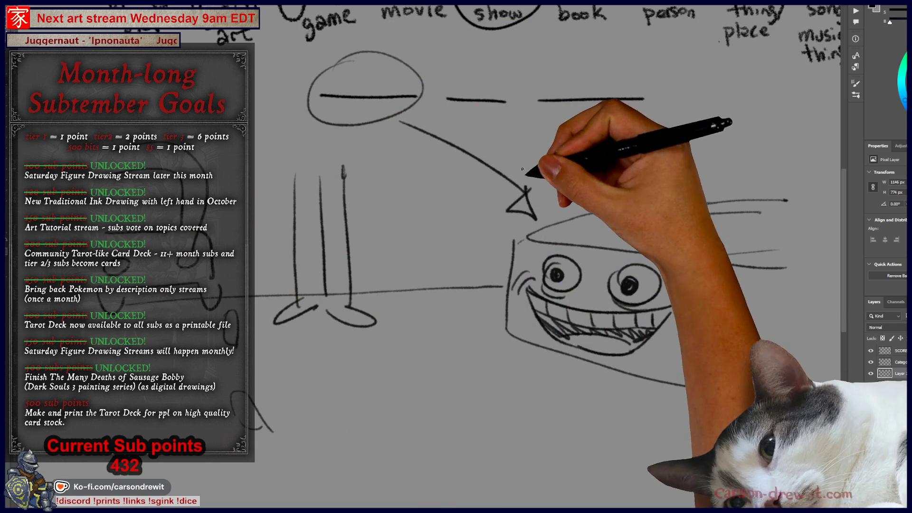
mouse_move(574, 62)
mouse_down()
mouse_move(636, 115)
mouse_move(601, 142)
mouse_move(618, 247)
mouse_move(611, 268)
mouse_move(608, 257)
mouse_move(698, 256)
mouse_up()
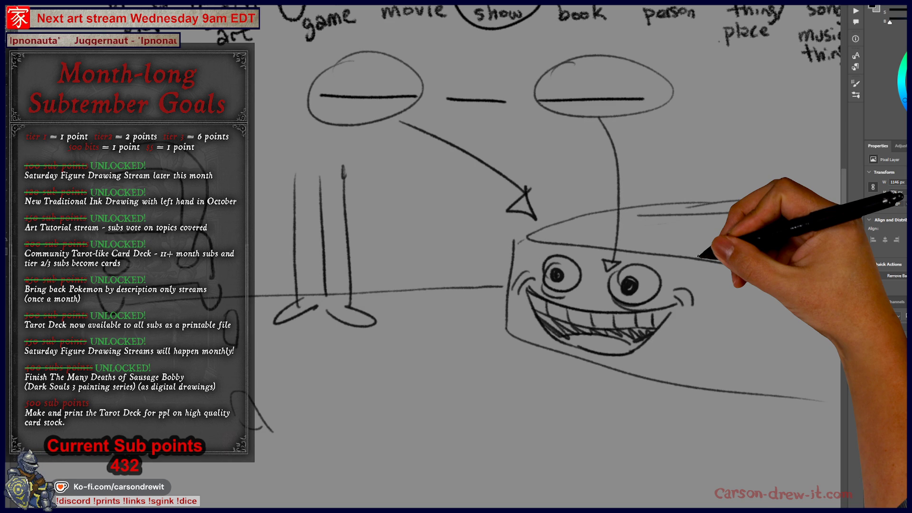
- Add the second eye, grinning toothy mouth, M shape and the box's lower edge
mouse_move(611, 367)
mouse_down()
mouse_move(703, 335)
mouse_move(732, 217)
mouse_up()
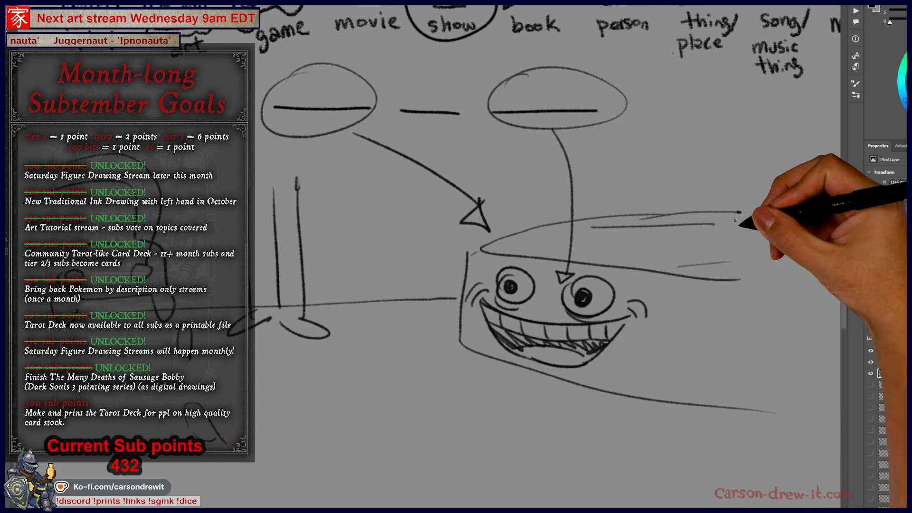
mouse_move(537, 315)
mouse_down()
mouse_move(464, 327)
mouse_move(469, 336)
mouse_move(489, 295)
mouse_move(578, 350)
mouse_move(622, 328)
mouse_up()
drag(632, 308, 646, 317)
drag(603, 387, 646, 394)
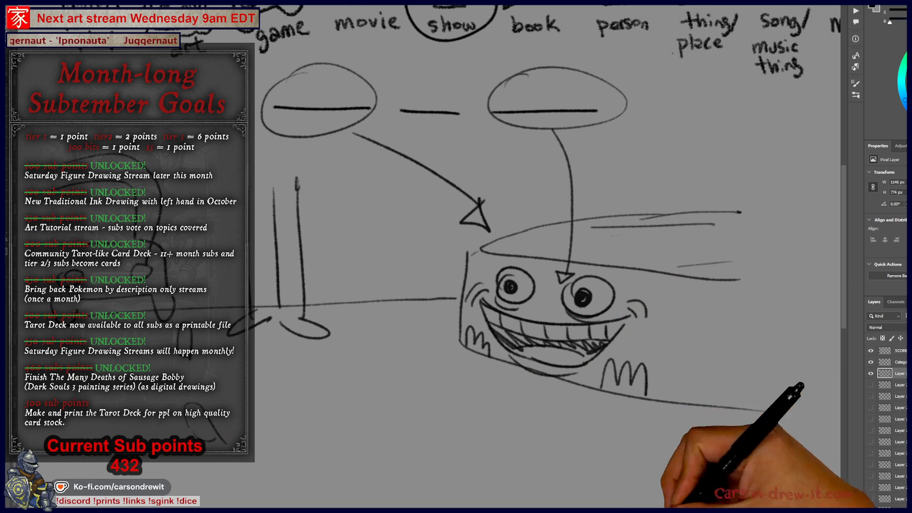
drag(465, 453, 526, 447)
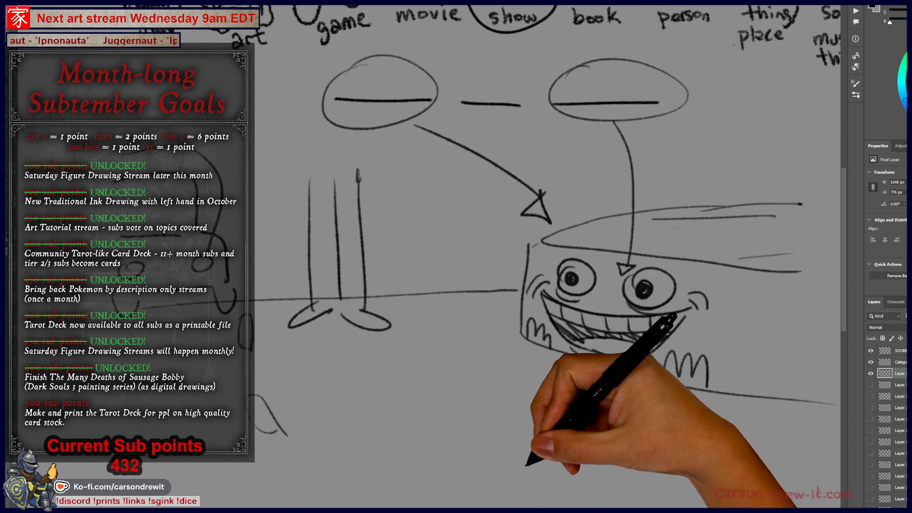
drag(605, 369, 514, 382)
drag(703, 287, 762, 293)
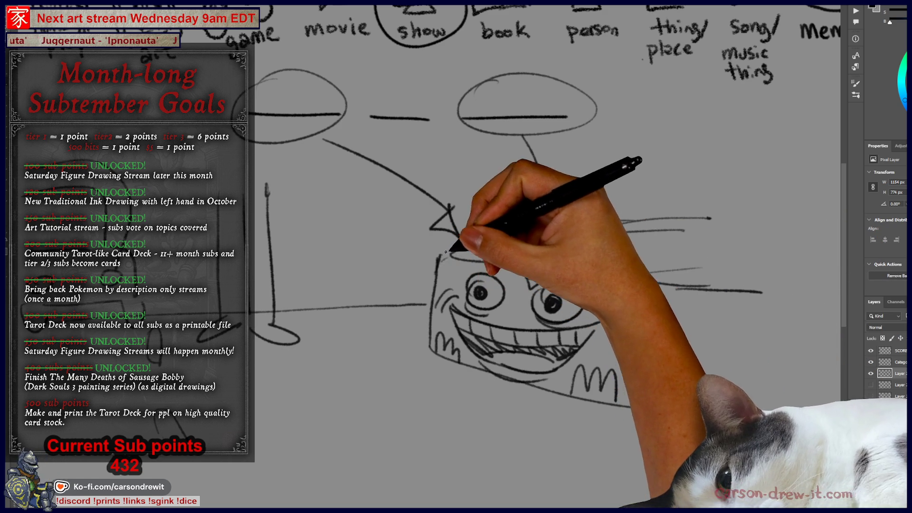
drag(717, 407, 742, 411)
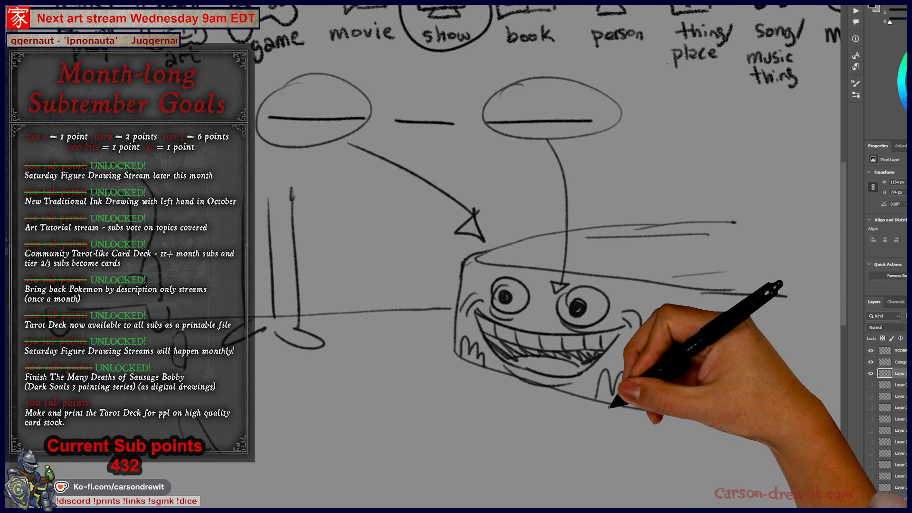
- Zoom out to review the grinning-box sketch, then hide its layer
key(ctrl+minus)
mouse_move(494, 366)
mouse_down()
mouse_move(464, 356)
mouse_move(495, 352)
mouse_move(539, 417)
mouse_up()
key(ctrl+minus)
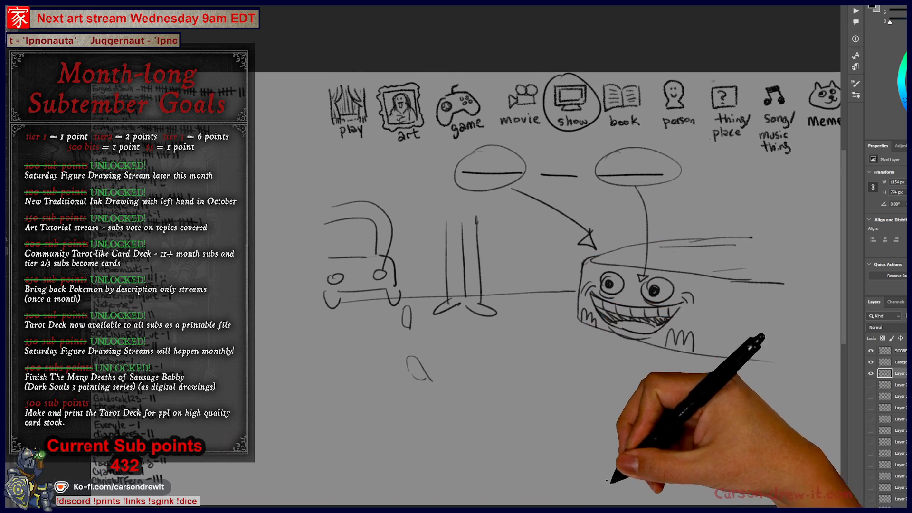
key(ctrl+plus)
drag(657, 487, 675, 487)
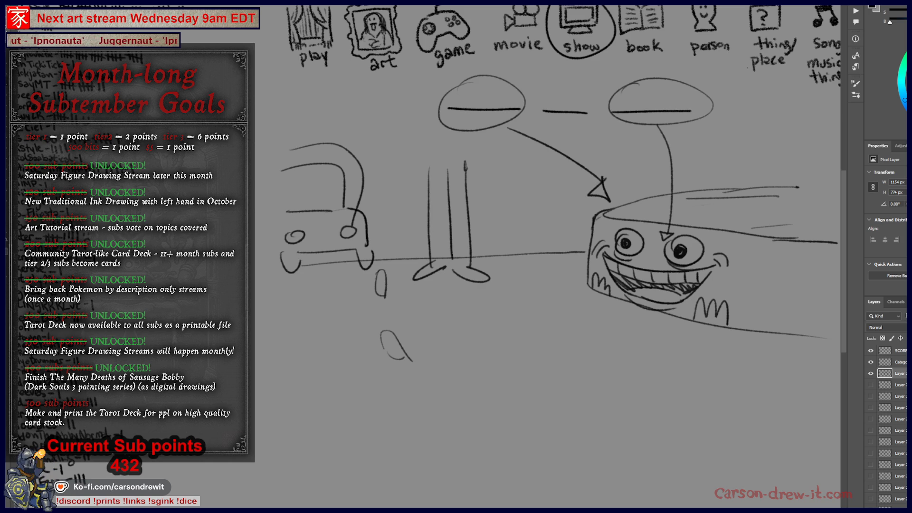
click(871, 374)
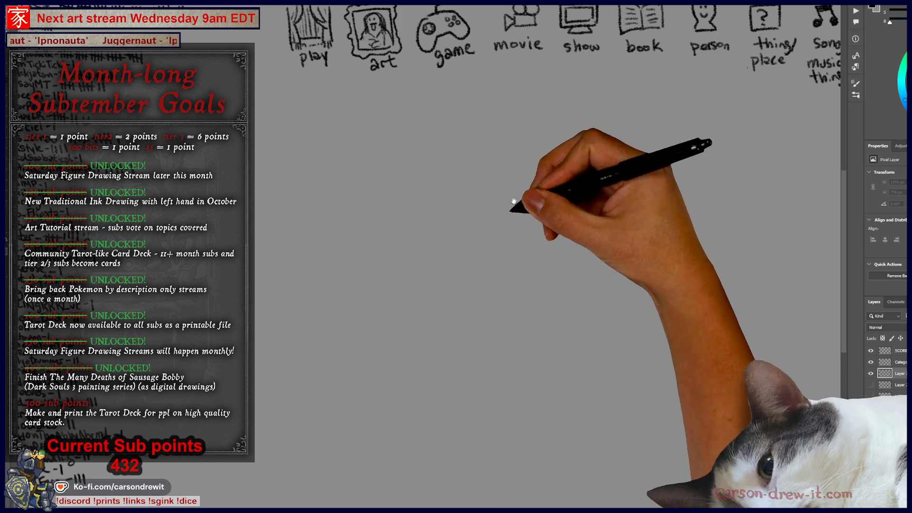
- Draw a raised arm beside the box, then show another sketch layer
scroll(546, 285, up, 3)
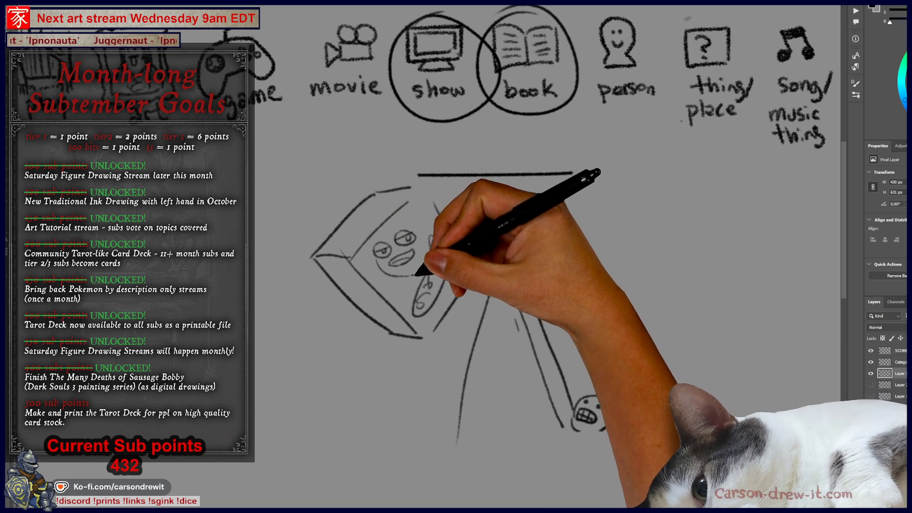
mouse_move(418, 276)
mouse_down()
mouse_move(483, 234)
mouse_move(452, 258)
mouse_move(468, 305)
mouse_move(523, 359)
mouse_up()
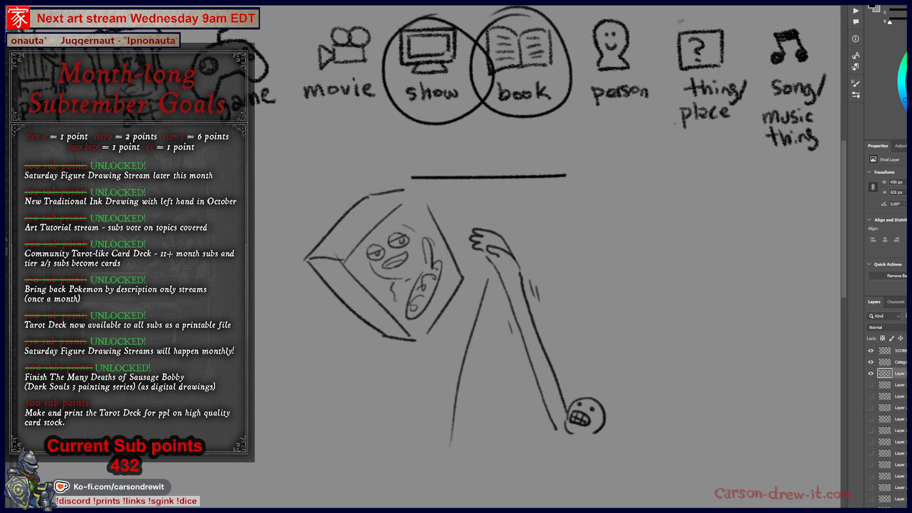
click(871, 387)
- Hide the cow and chicken guessing sketches and select the SCORES layer
click(871, 391)
click(871, 390)
click(871, 395)
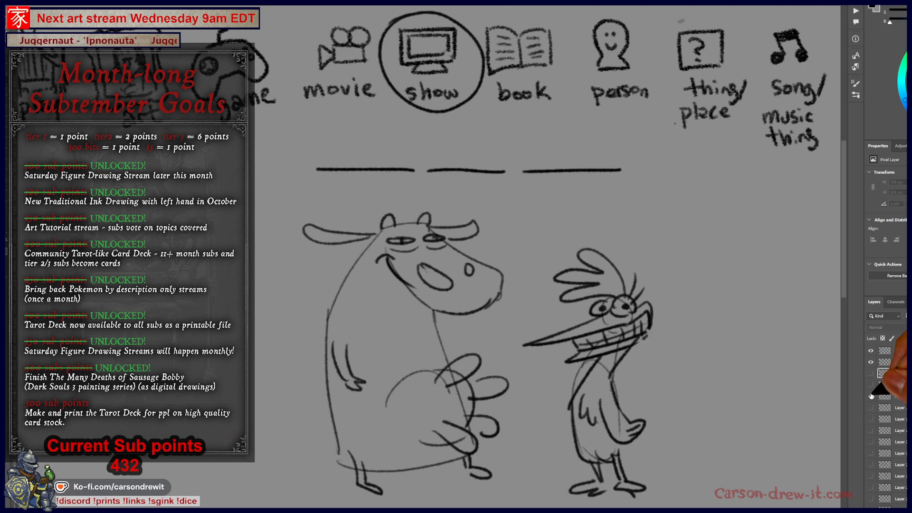
click(871, 395)
click(885, 350)
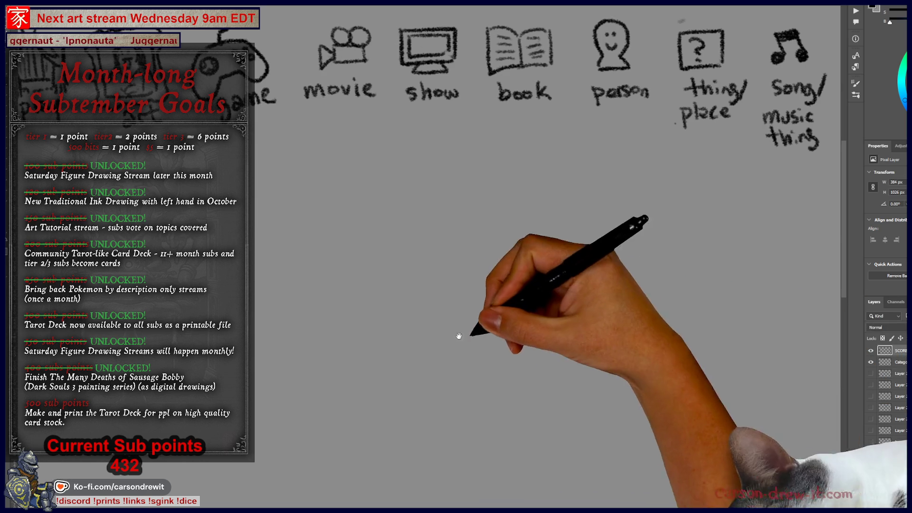
- Add tally marks to the SCORES rows, then zoom out to see the whole list
drag(200, 287, 600, 287)
mouse_move(304, 288)
mouse_down()
mouse_move(603, 288)
mouse_move(617, 271)
mouse_move(570, 264)
mouse_up()
scroll(525, 249, up, 1)
drag(515, 91, 514, 112)
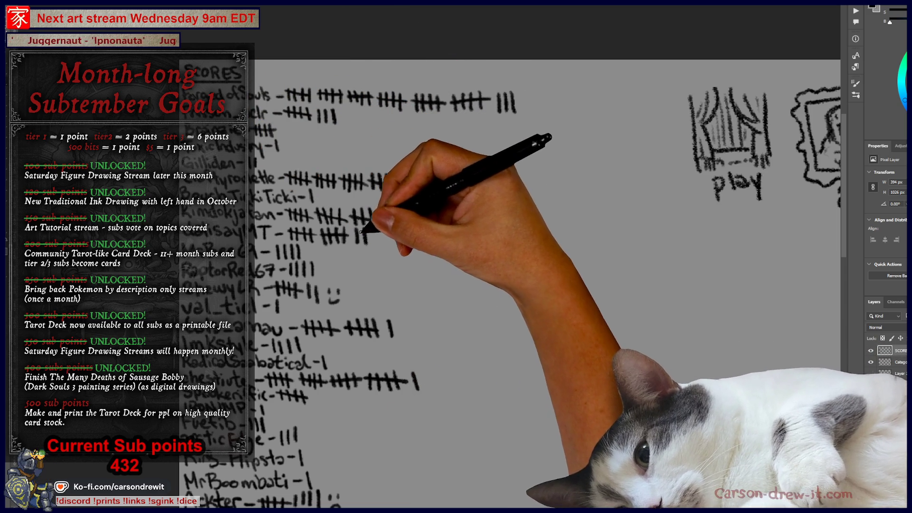
drag(374, 227, 373, 243)
drag(402, 321, 402, 336)
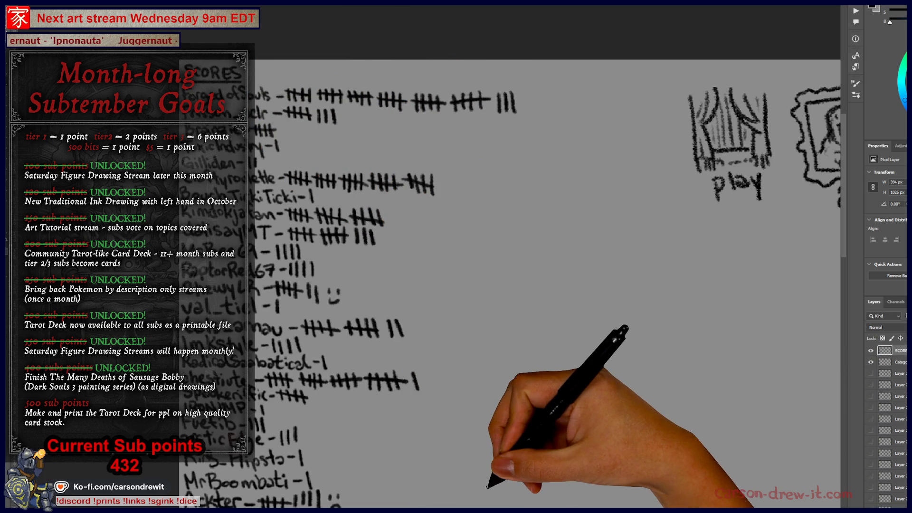
drag(487, 437, 597, 416)
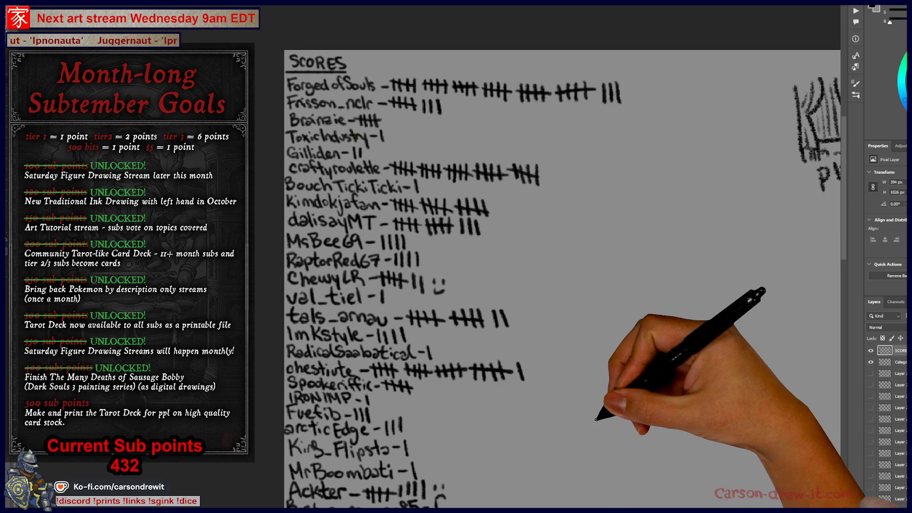
key(ctrl+minus)
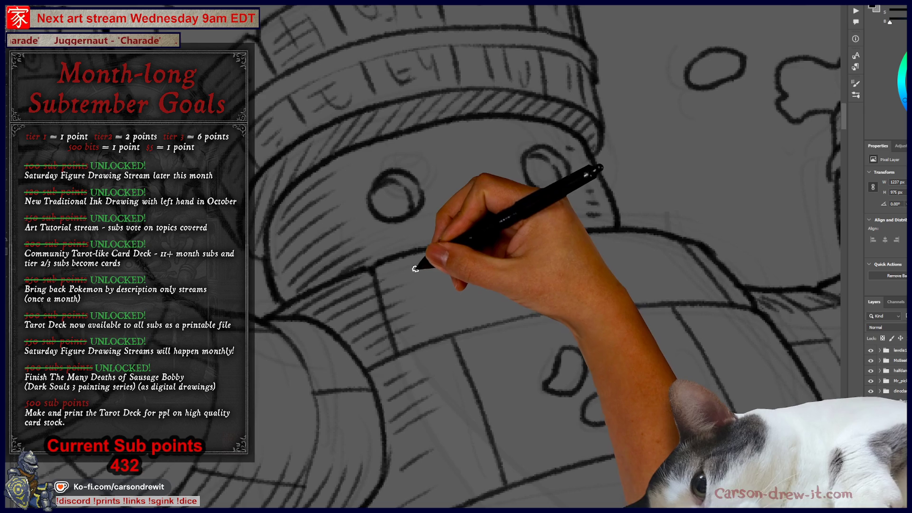
- Letter 'bwanket' beside 'warm' on the golem's chest label
mouse_move(415, 267)
mouse_down()
mouse_move(464, 271)
mouse_move(519, 260)
mouse_up()
mouse_move(572, 240)
mouse_down()
mouse_move(576, 258)
mouse_move(591, 260)
mouse_move(697, 248)
mouse_up()
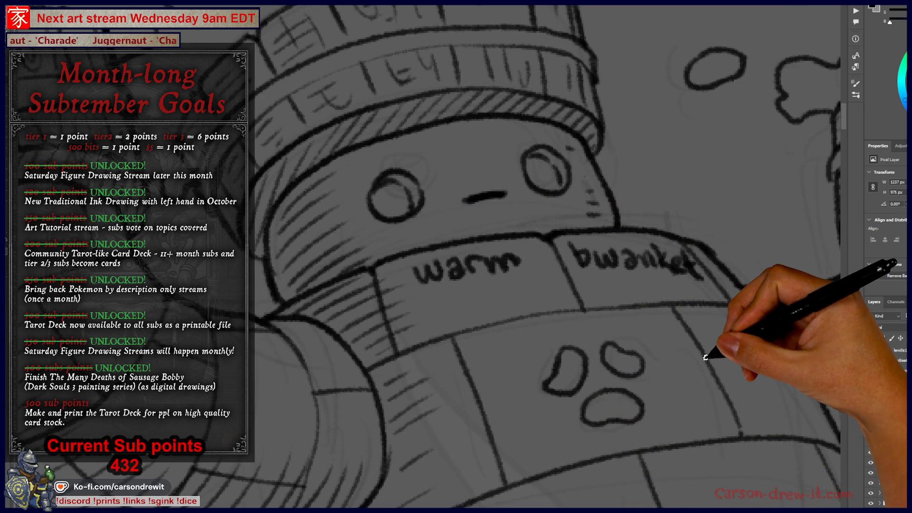
key(ctrl+minus)
key(ctrl+minus)
key(ctrl+minus)
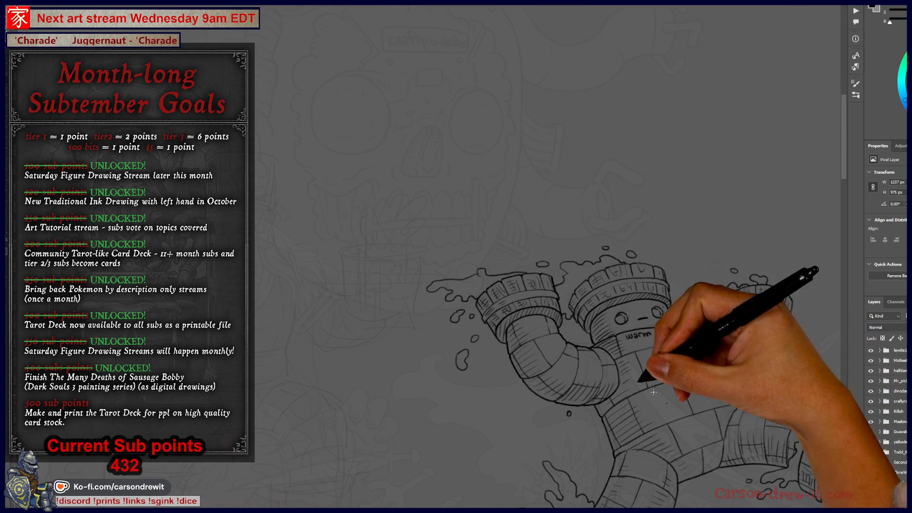
key(ctrl+plus)
- Pan over the golem and select the area inside its outline
drag(589, 382, 417, 228)
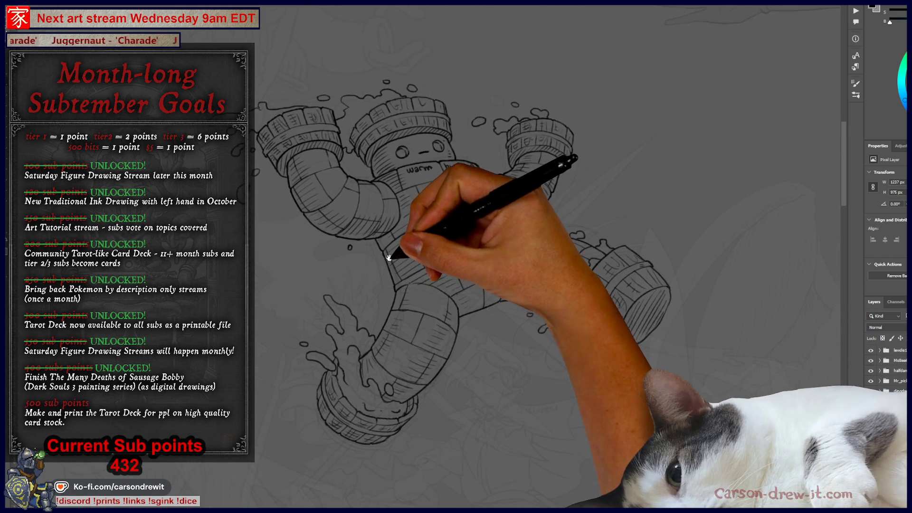
drag(447, 284, 478, 304)
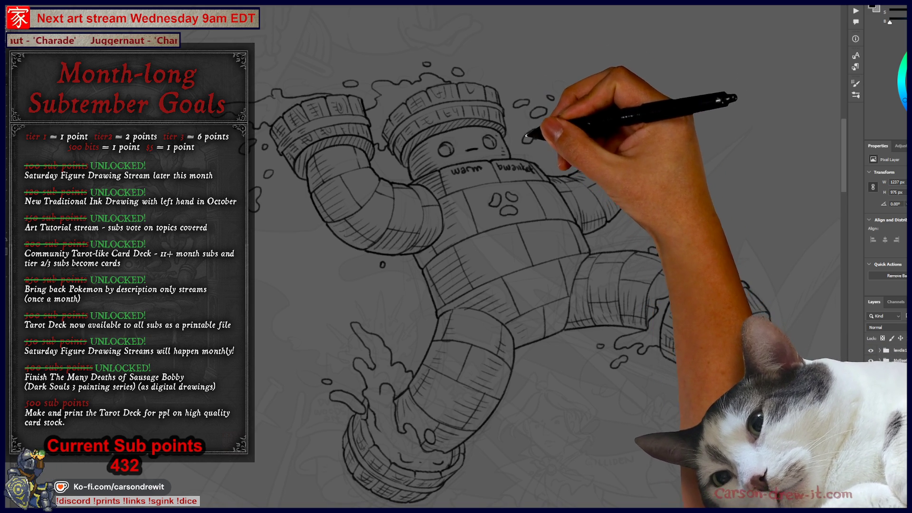
mouse_move(646, 387)
mouse_down()
mouse_move(666, 416)
mouse_move(694, 397)
mouse_up()
scroll(897, 478, down, 3)
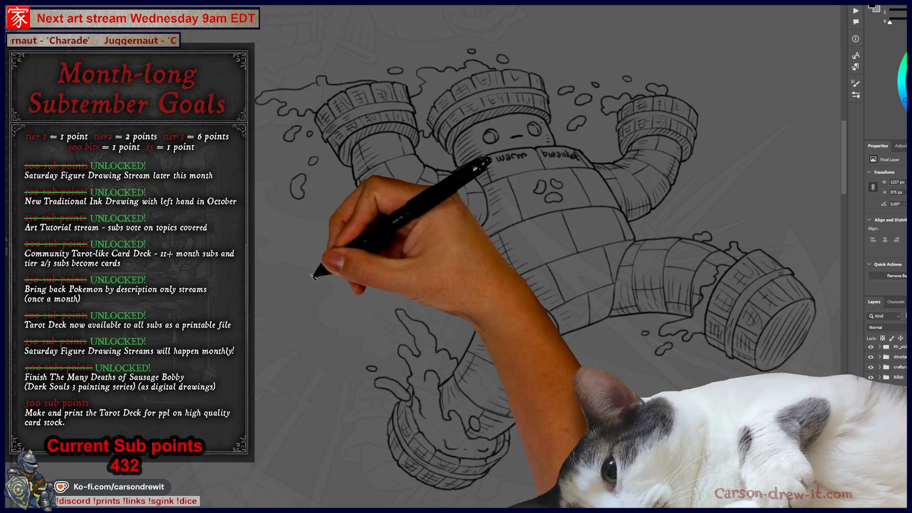
click(417, 282)
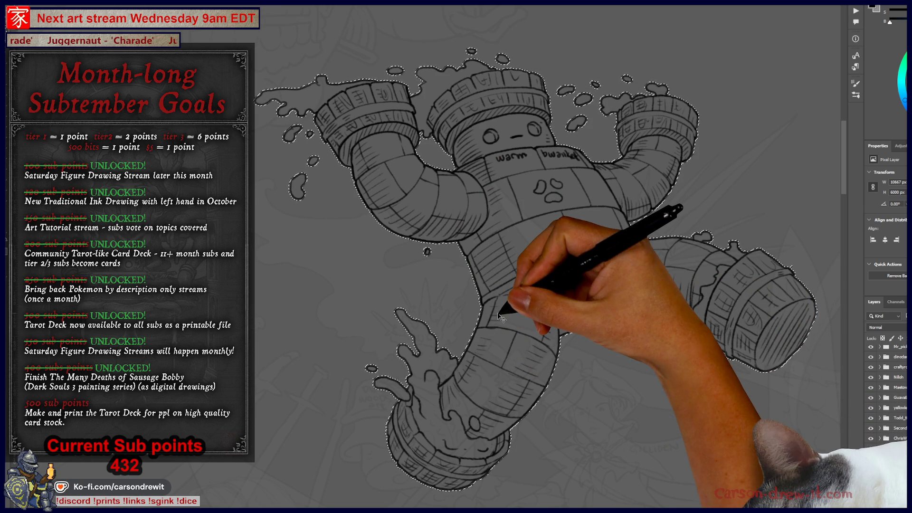
- Contract the golem selection by 2 px and check its edges along the outline
key(ctrl+j)
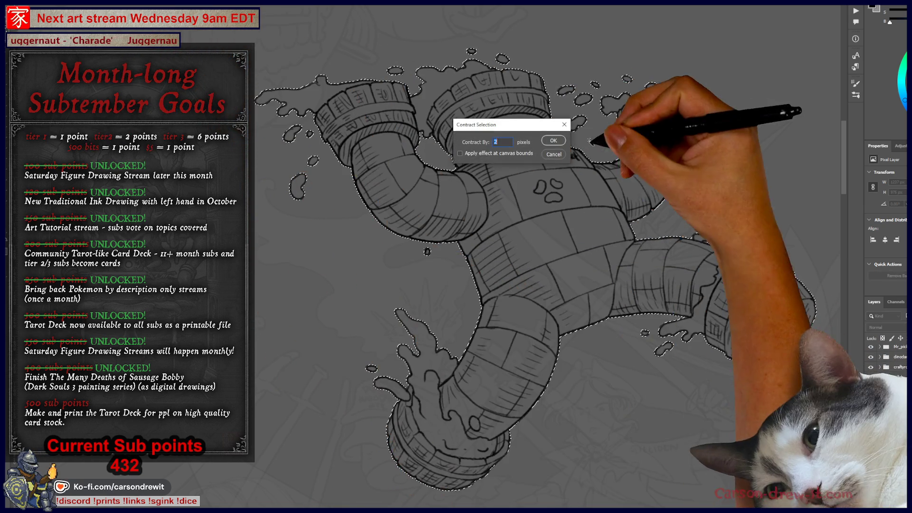
key(Return)
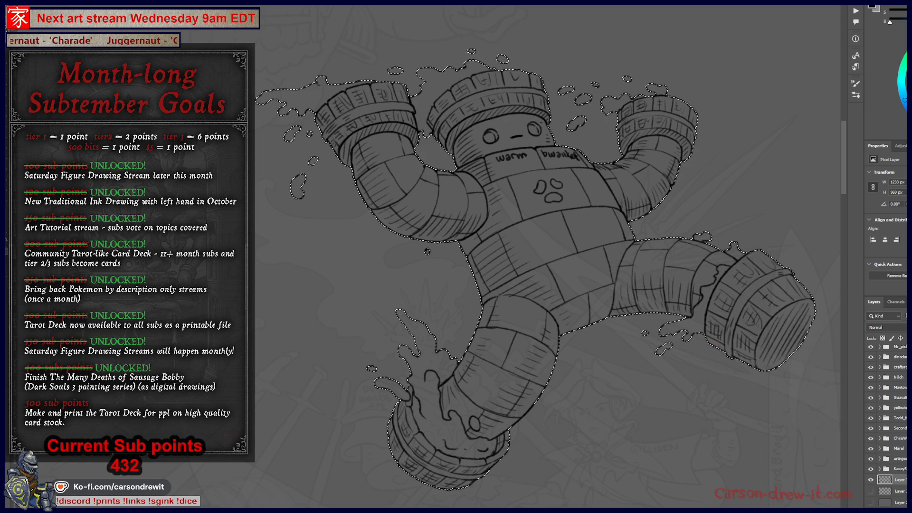
scroll(529, 287, up, 5)
mouse_move(529, 287)
mouse_down()
mouse_move(403, 415)
mouse_move(383, 418)
mouse_move(489, 406)
mouse_up()
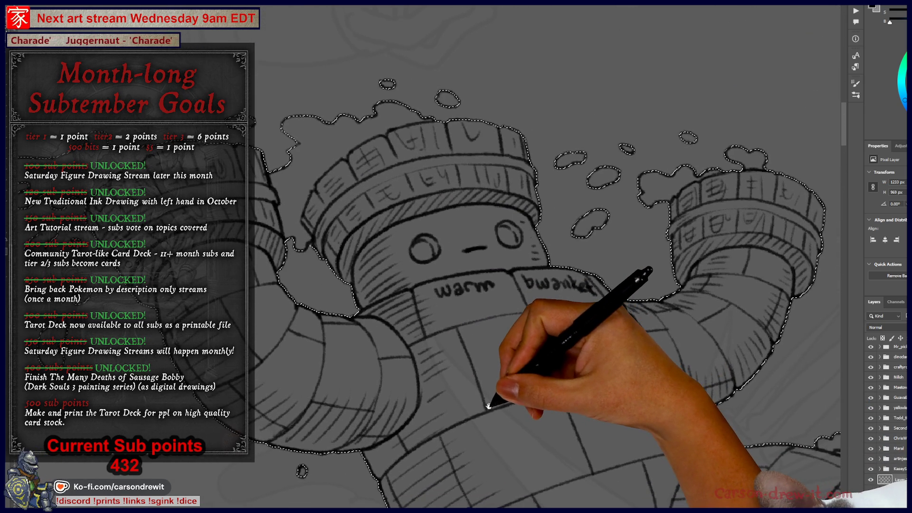
scroll(489, 406, up, 2)
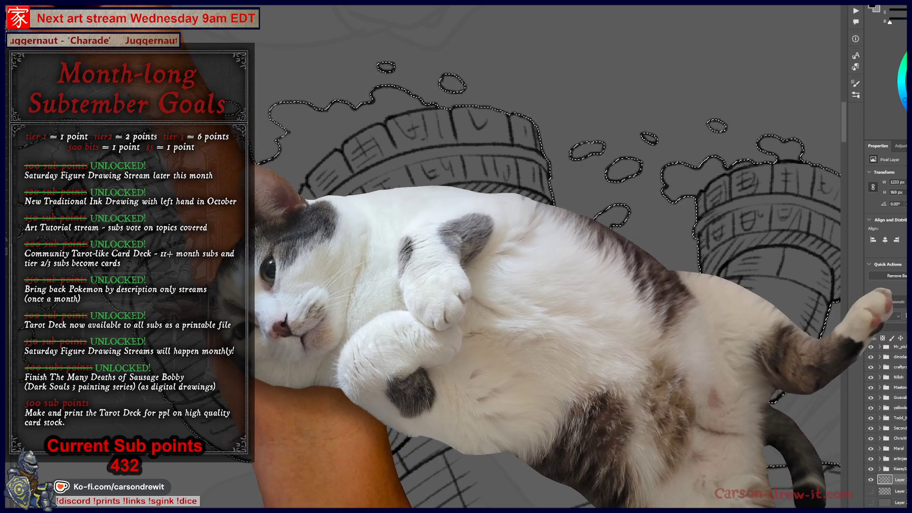
key(alt)
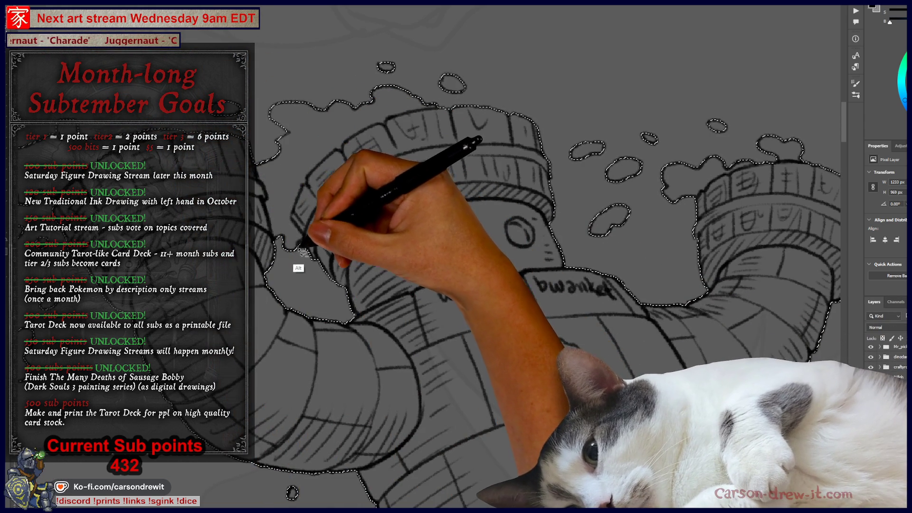
mouse_move(303, 255)
mouse_down()
mouse_move(326, 335)
mouse_move(426, 244)
mouse_move(478, 266)
mouse_move(499, 264)
mouse_move(366, 255)
mouse_move(265, 204)
mouse_up()
mouse_move(582, 444)
mouse_down()
mouse_move(390, 237)
mouse_move(432, 286)
mouse_up()
mouse_move(511, 360)
mouse_down()
mouse_move(593, 289)
mouse_move(720, 219)
mouse_up()
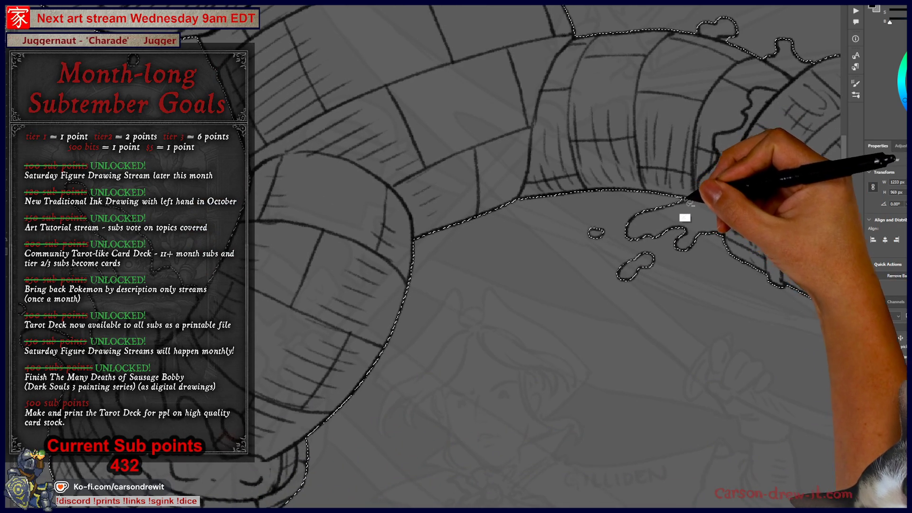
mouse_move(546, 320)
mouse_down()
mouse_move(633, 229)
mouse_move(648, 231)
mouse_move(678, 307)
mouse_up()
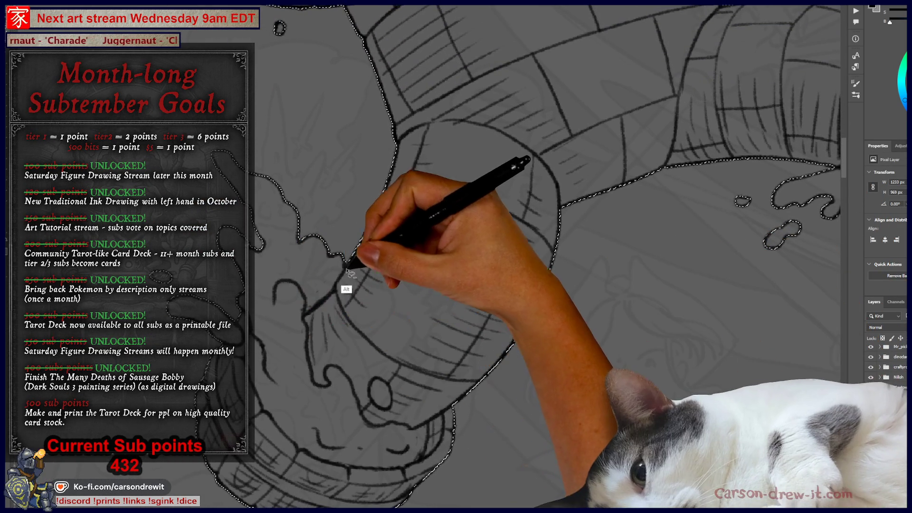
drag(369, 256, 351, 446)
scroll(366, 382, down, 6)
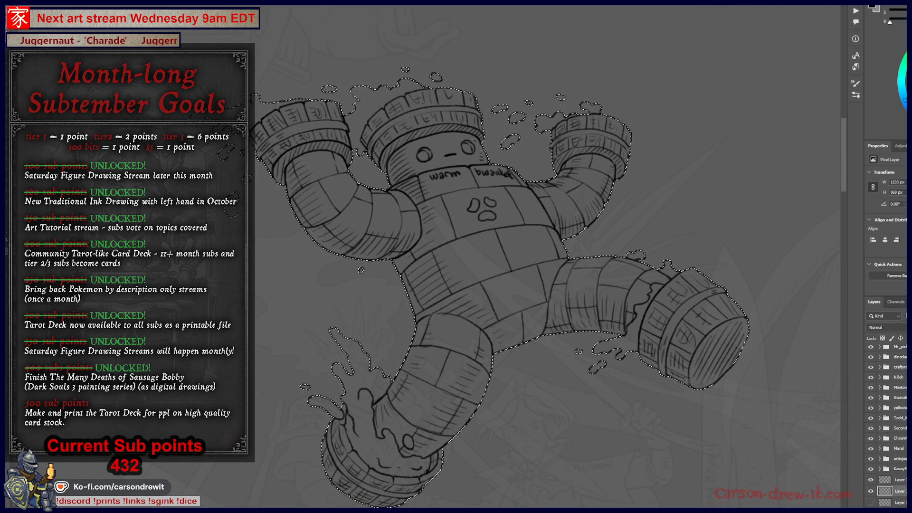
- Show the gray fill layer, deselect, and group the golem's fill and line layers
click(871, 491)
key(ctrl+d)
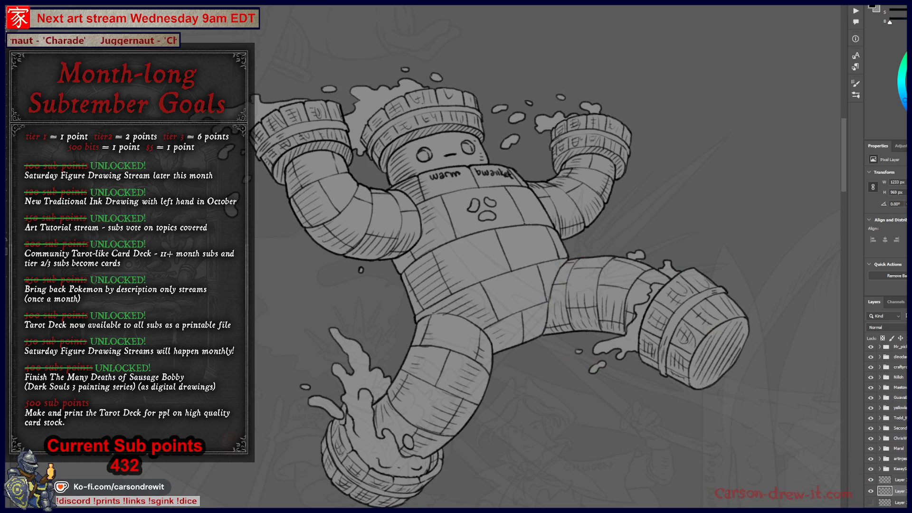
click(896, 480)
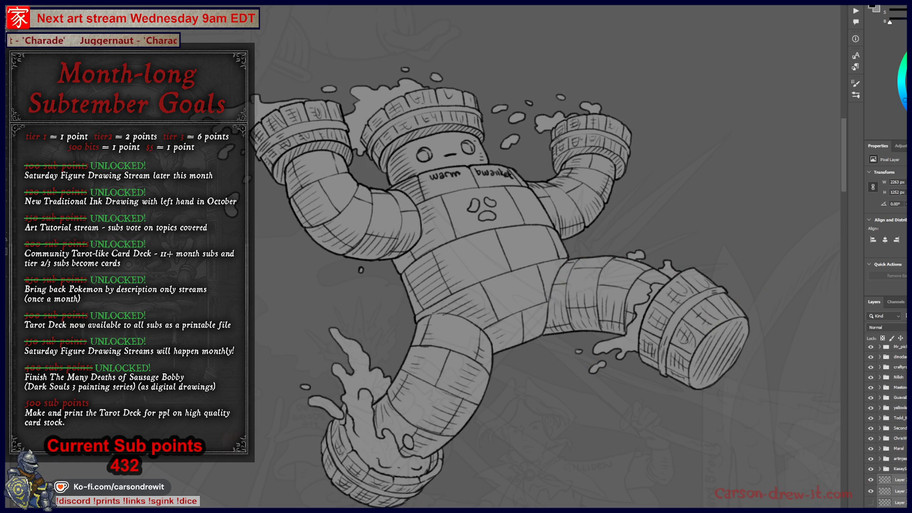
key(ctrl+g)
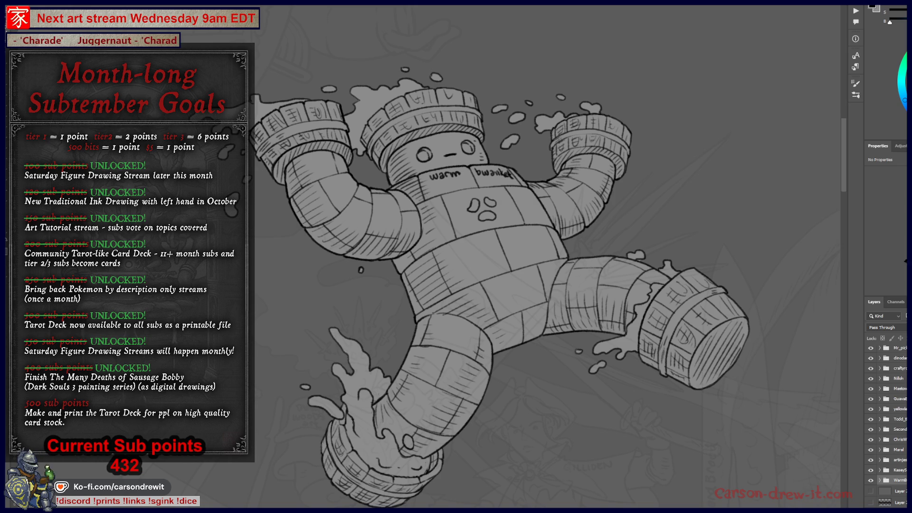
- Add hatching lines to the golem's leg
drag(611, 302, 702, 265)
scroll(613, 278, down, 1)
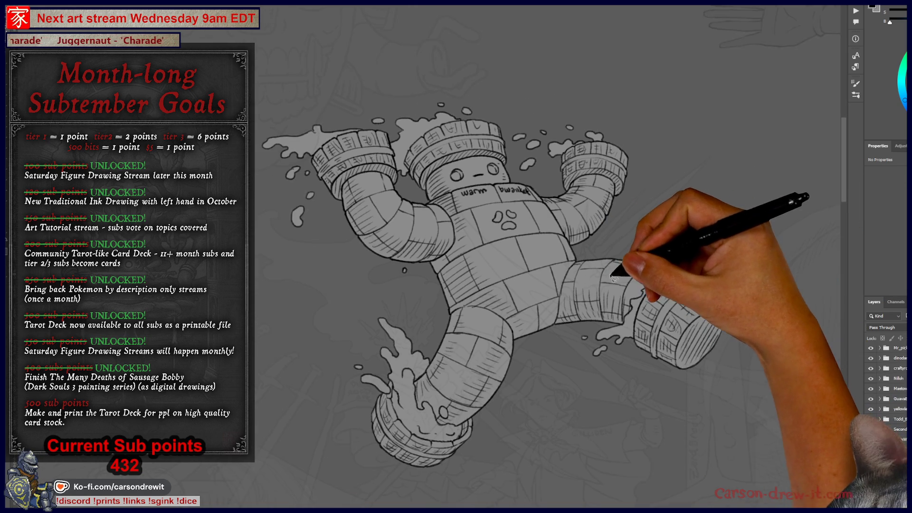
scroll(608, 285, down, 2)
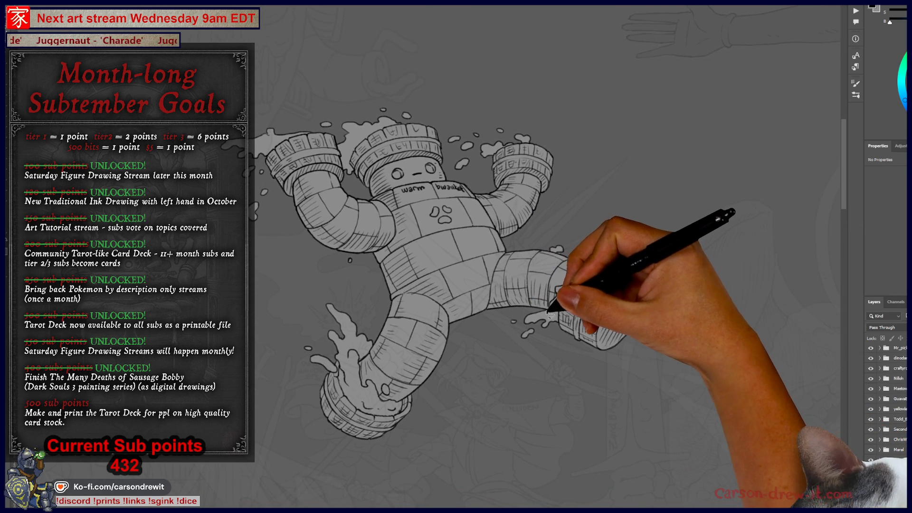
scroll(550, 314, down, 3)
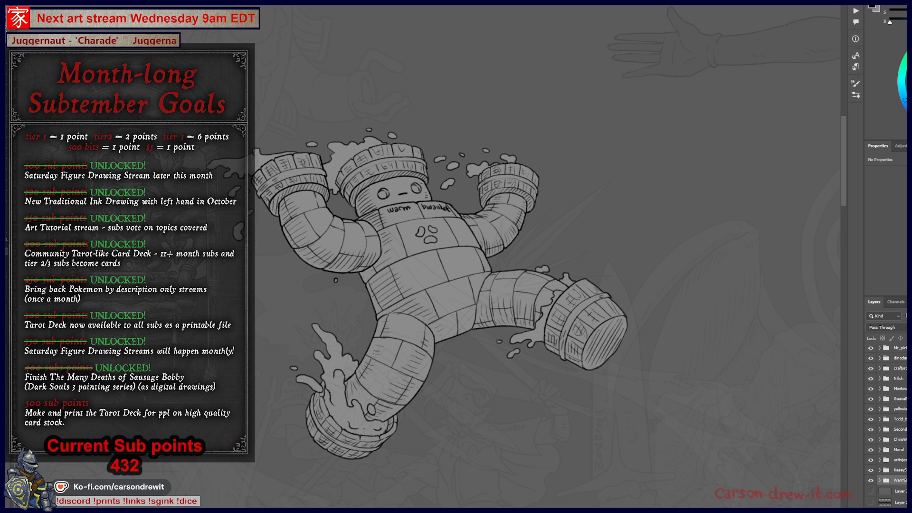
key(alt+Tab)
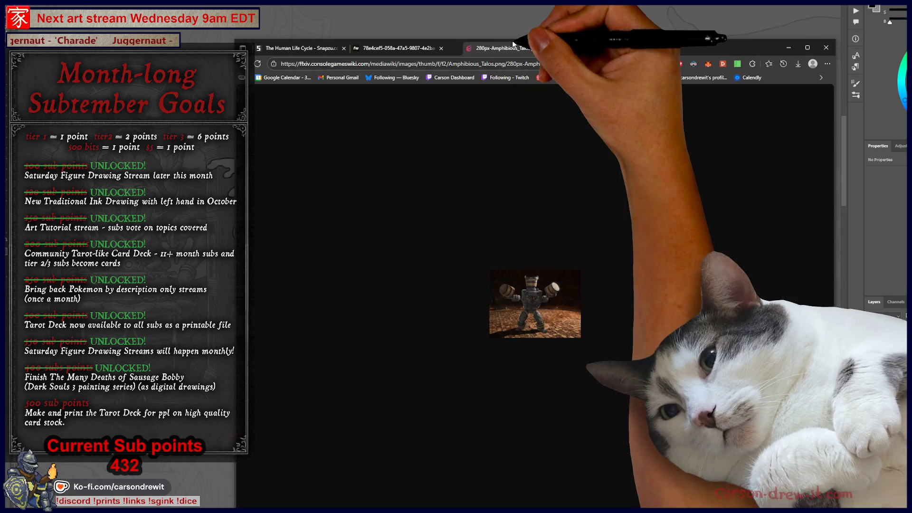
- Enlarge the Amphibious_Talos reference, close its tab, and return to Photoshop
key(ctrl+plus)
key(ctrl+plus)
key(ctrl+plus)
key(ctrl+plus)
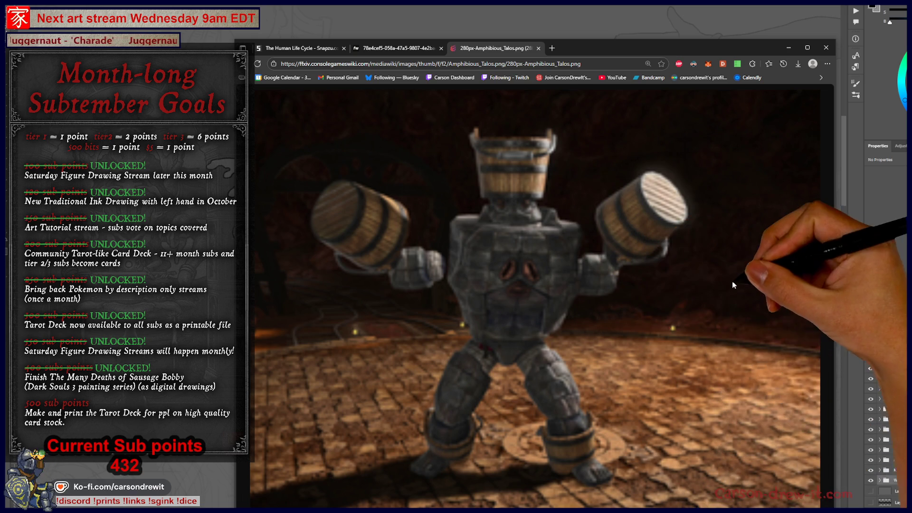
click(537, 49)
click(549, 39)
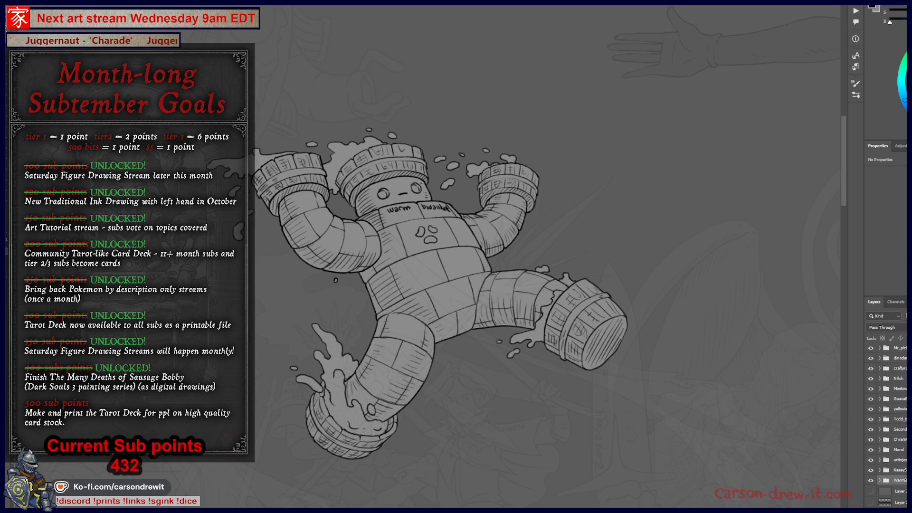
- Raise the golem group in the layer stack and nudge it down-left into the crowd
scroll(885, 428, up, 5)
scroll(885, 423, up, 10)
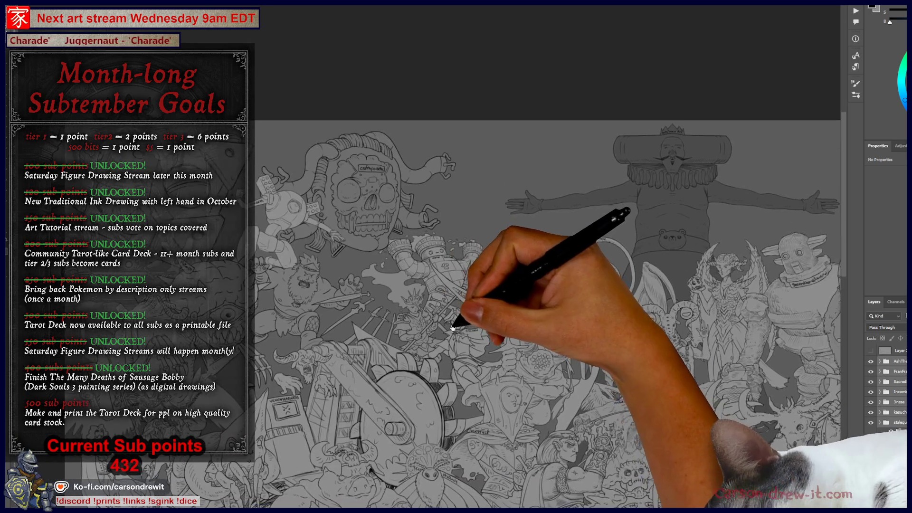
scroll(886, 427, down, 5)
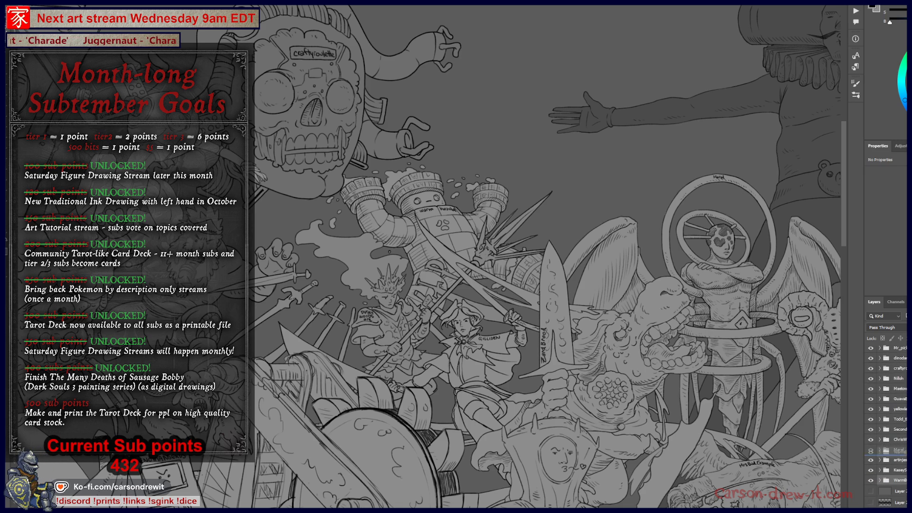
drag(871, 367, 871, 368)
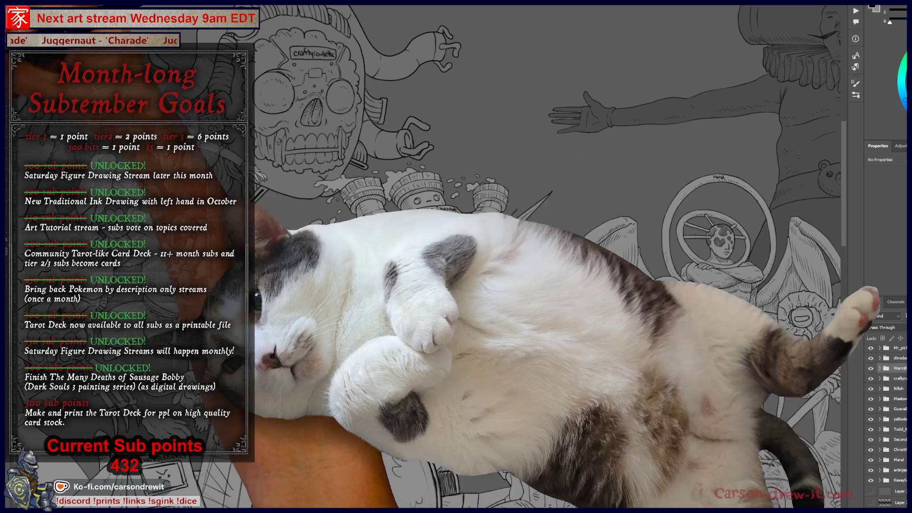
key(ctrl+t)
key(Return)
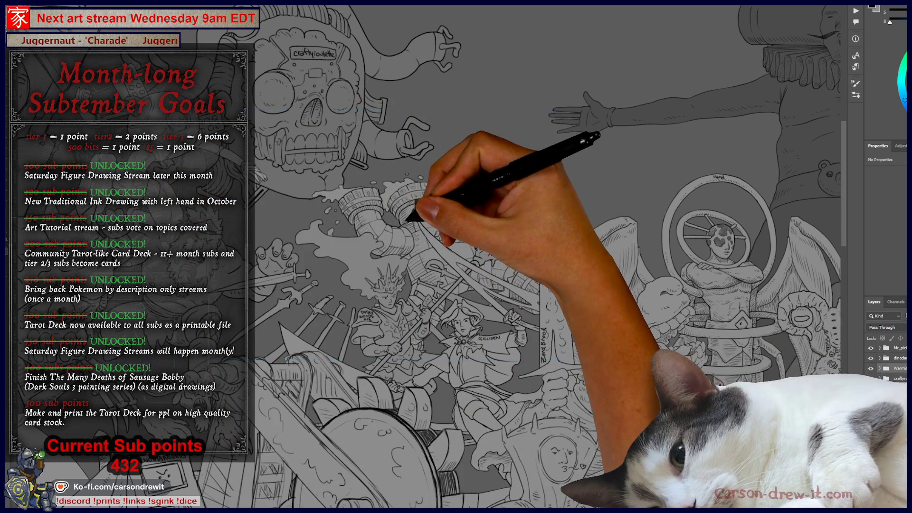
mouse_move(445, 188)
mouse_down()
mouse_move(419, 199)
mouse_move(430, 199)
mouse_up()
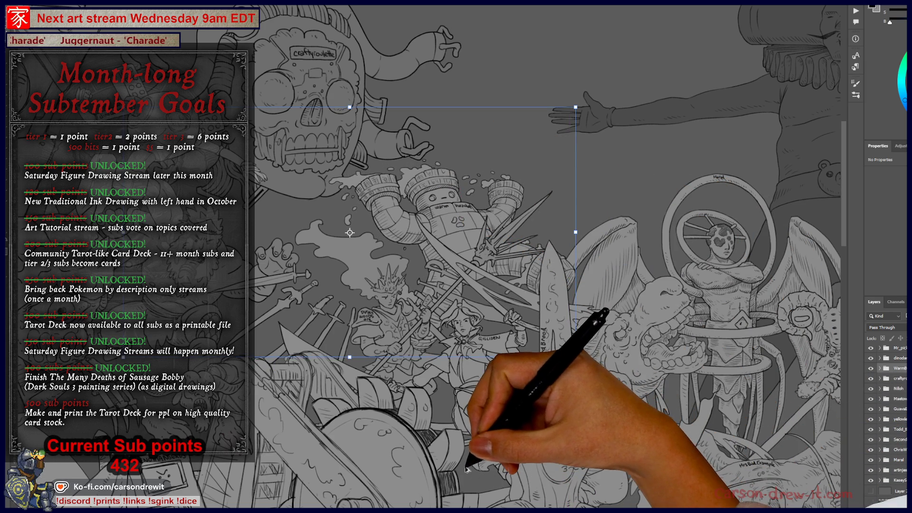
scroll(465, 473, down, 2)
scroll(464, 473, up, 2)
mouse_move(494, 385)
mouse_down()
mouse_move(440, 418)
mouse_move(427, 447)
mouse_up()
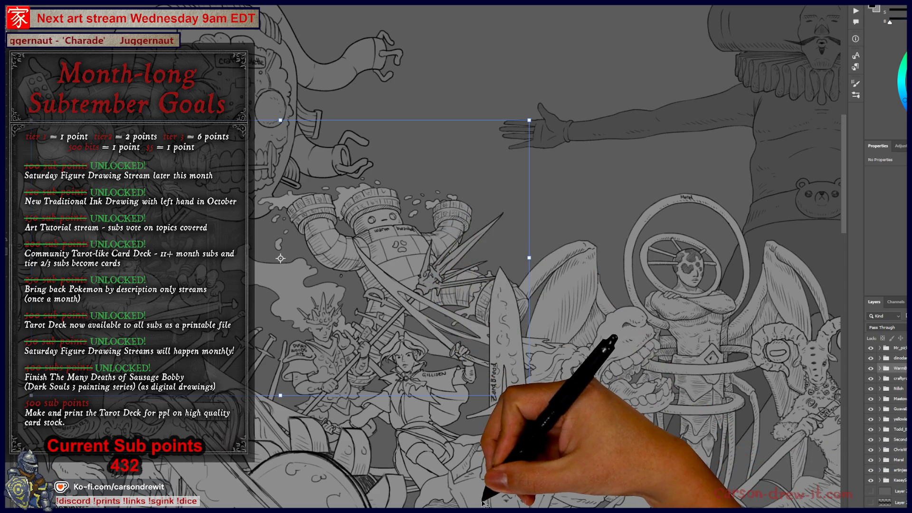
key(Return)
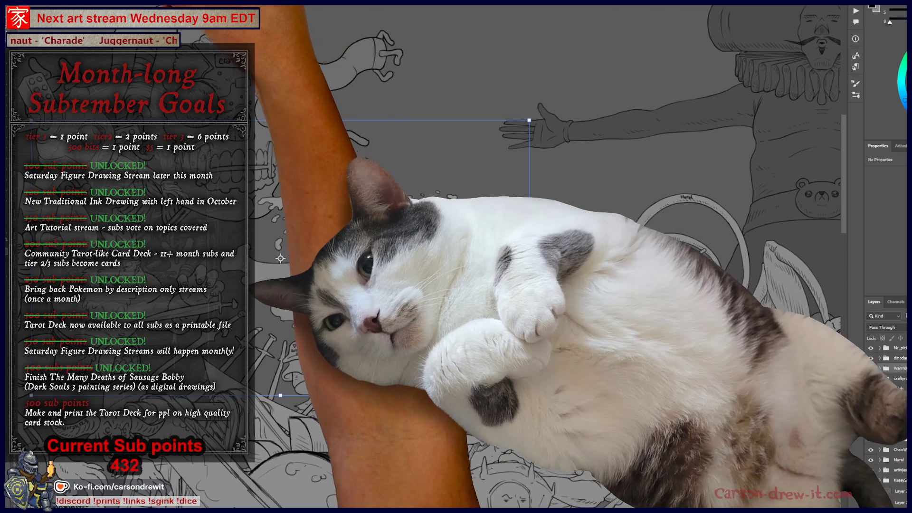
key(ctrl+minus)
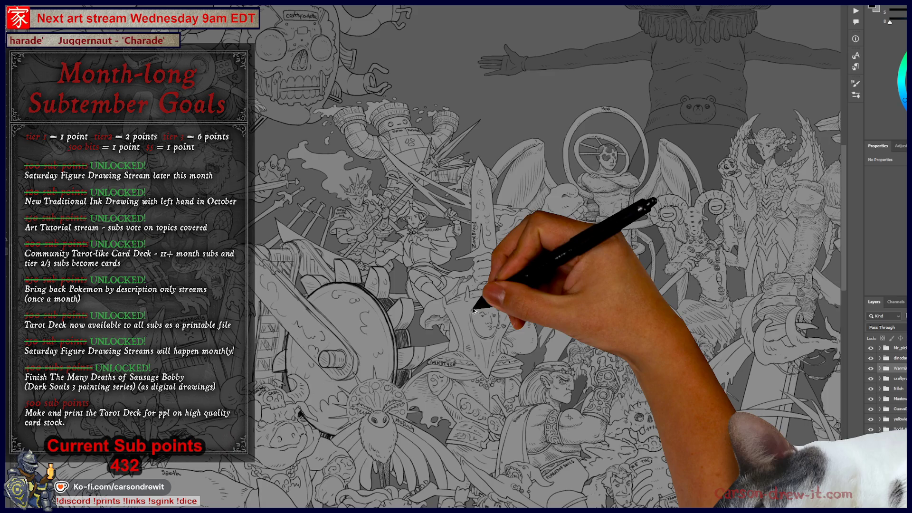
key(ctrl+plus)
key(ctrl+plus)
key(ctrl+plus)
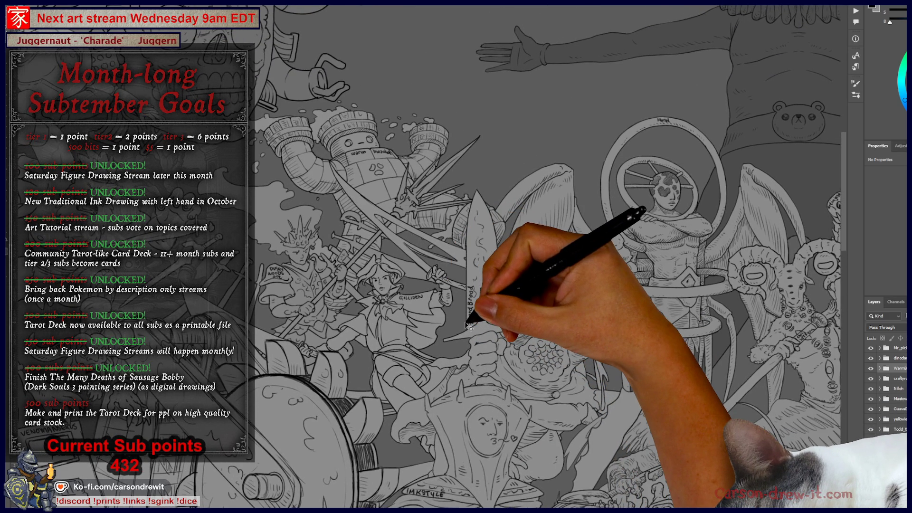
key(ctrl+minus)
key(ctrl+minus)
key(ctrl+plus)
key(ctrl+plus)
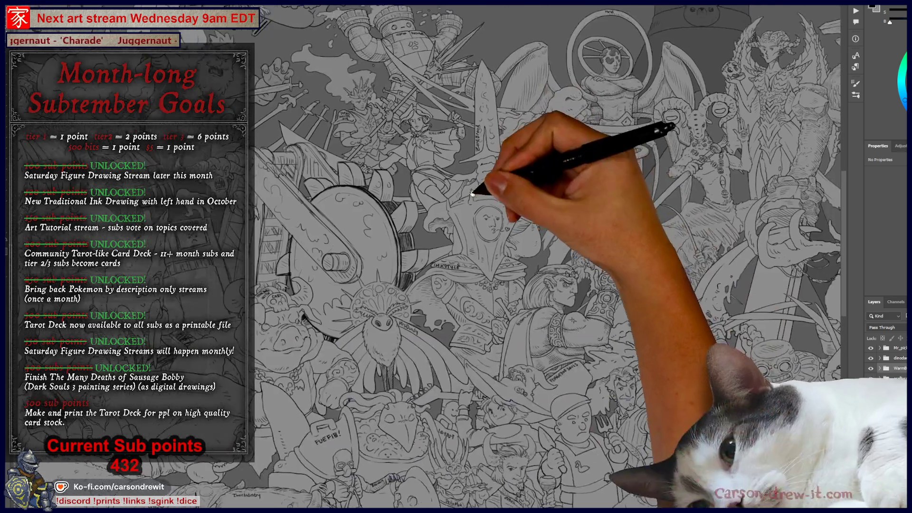
key(ctrl+minus)
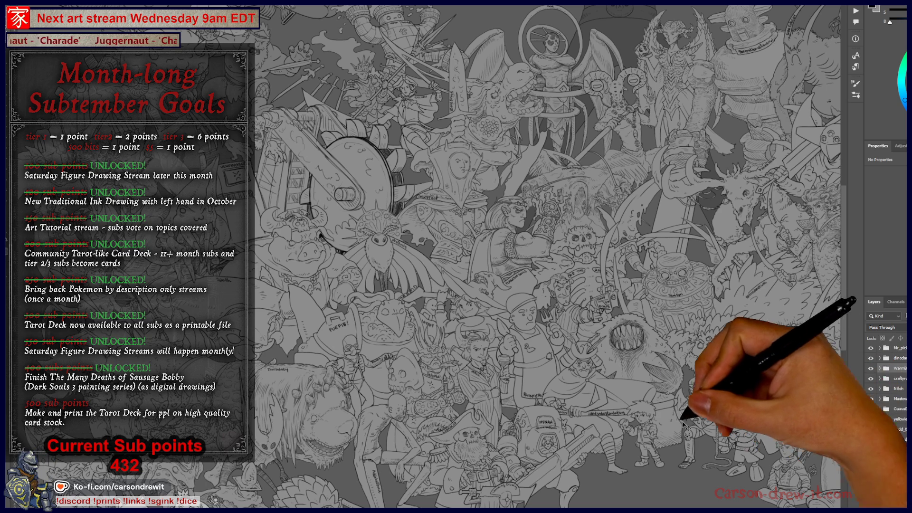
scroll(536, 332, up, 4)
scroll(536, 333, up, 3)
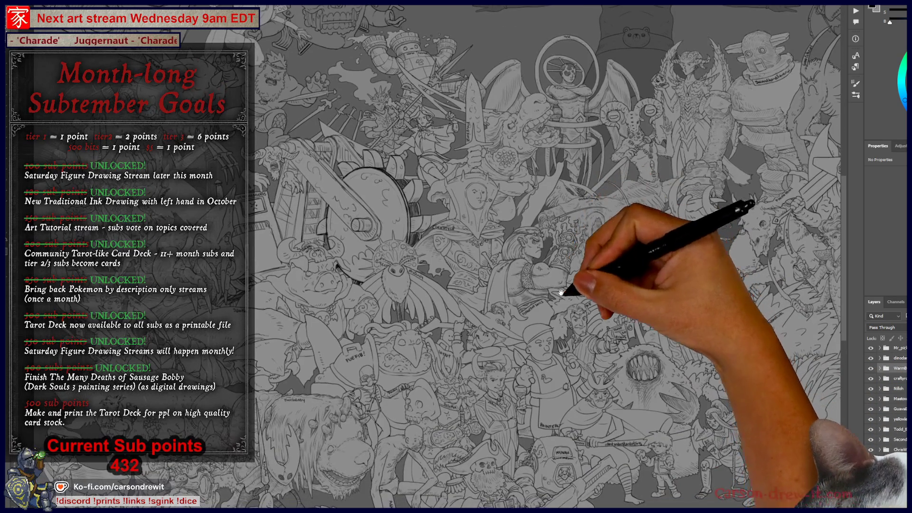
scroll(398, 213, up, 2)
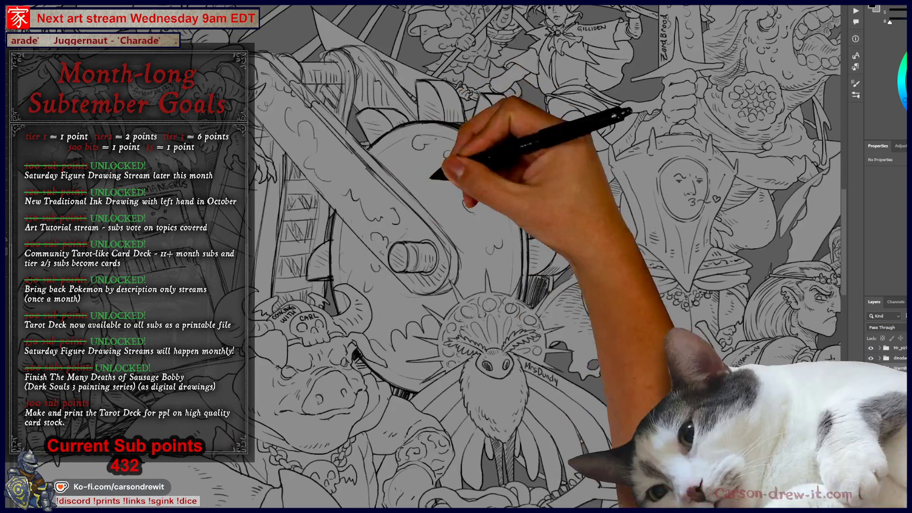
scroll(424, 353, down, 3)
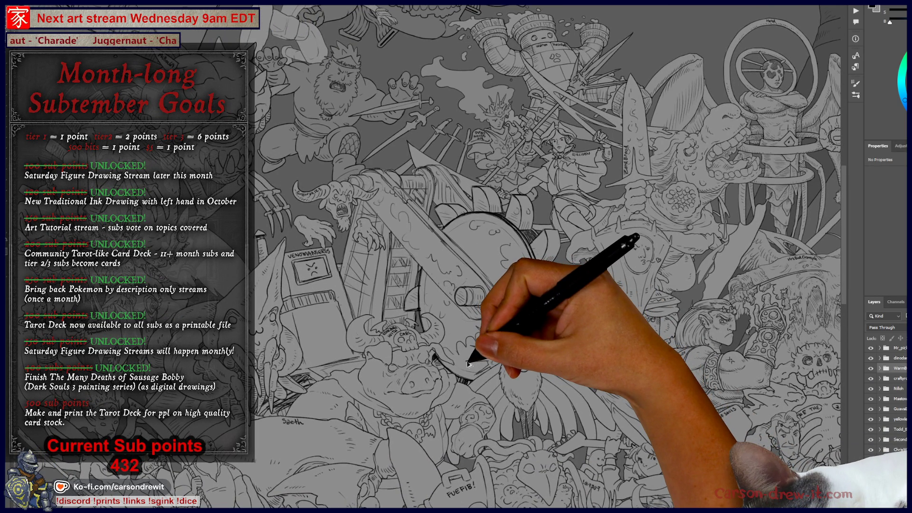
scroll(468, 363, down, 5)
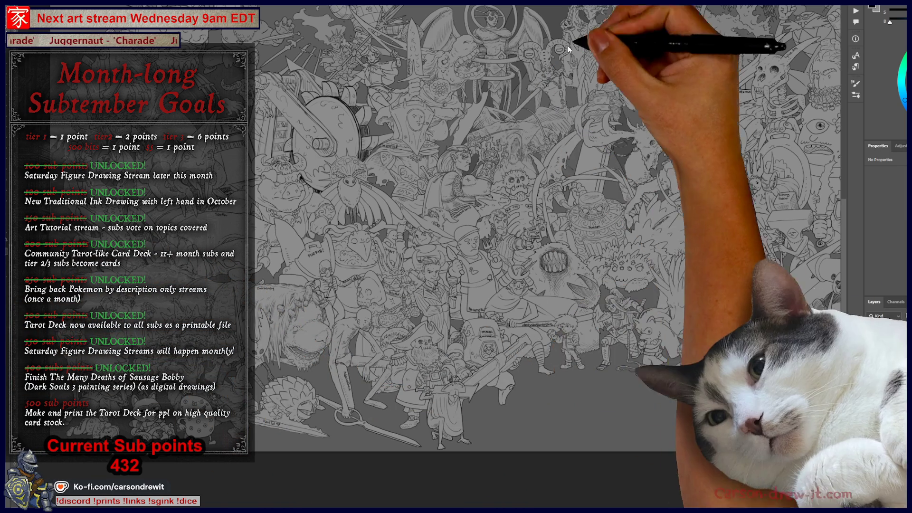
scroll(298, 312, up, 6)
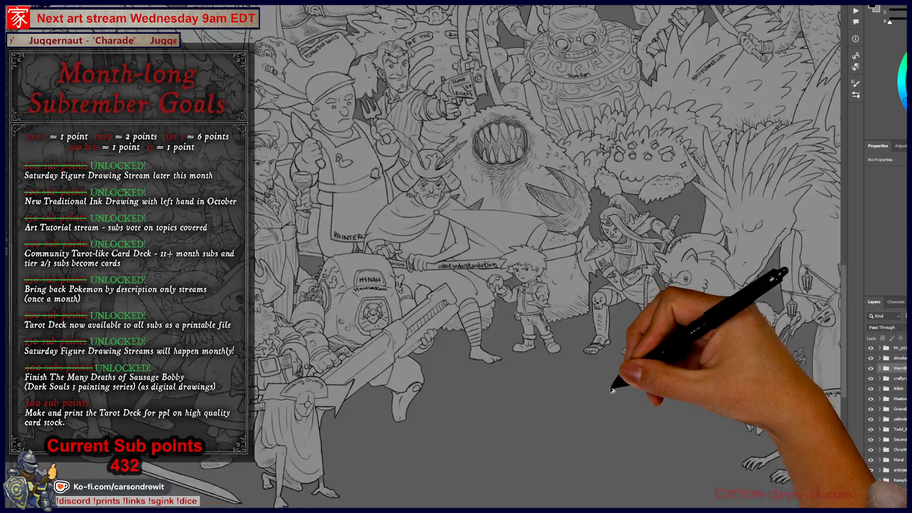
scroll(475, 332, down, 5)
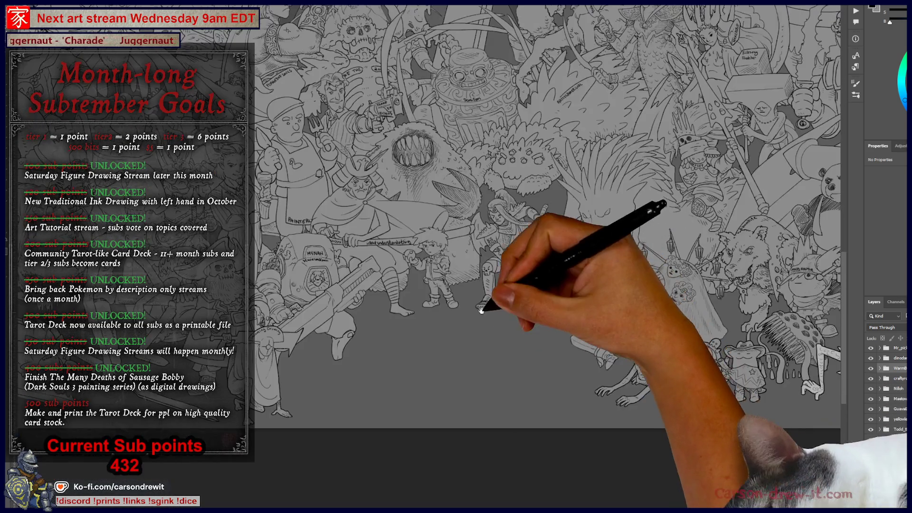
- Pan the canvas to the panda and bearded figure area
mouse_move(481, 310)
mouse_down()
mouse_move(466, 358)
mouse_move(464, 351)
mouse_move(474, 362)
mouse_move(333, 375)
mouse_move(408, 356)
mouse_move(346, 346)
mouse_move(350, 387)
mouse_move(345, 354)
mouse_move(360, 338)
mouse_move(356, 345)
mouse_up()
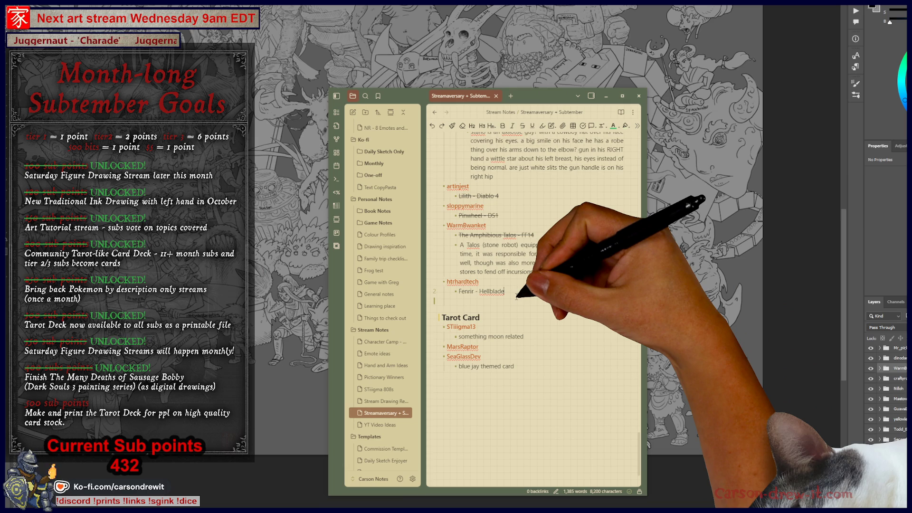
- Add the beast's opening description, bulky torso and torn skin line, and prowling stance paragraph
text(Massive, hulking beast with the posture of a predatory quadruped.)
key(Return)
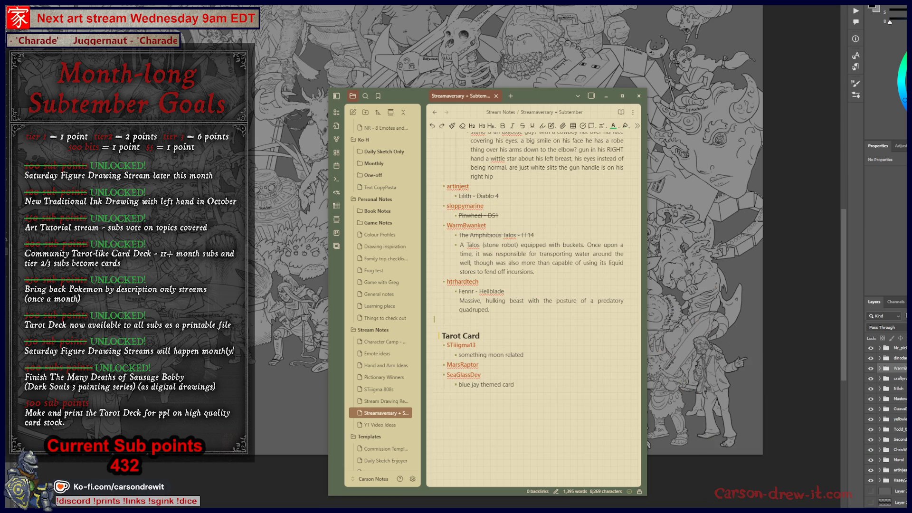
text(The torso and limbs are bulky and muscular, its skin hangs loose and torn in some areas, giving it a corpse-like quality.)
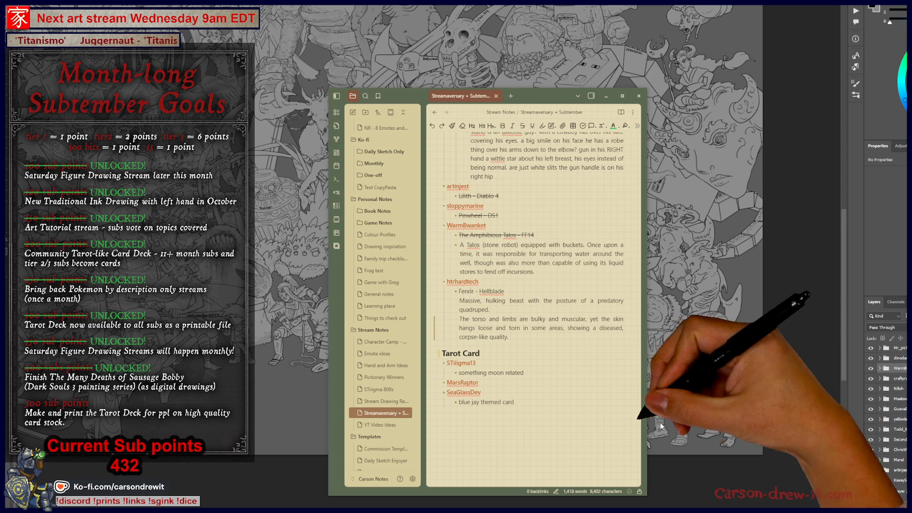
key(Return)
key(ctrl+v)
key(Return)
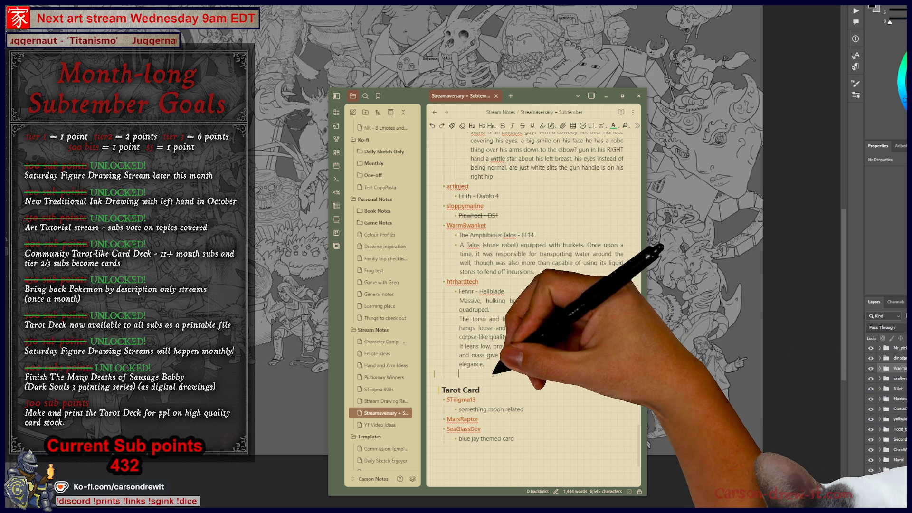
- Add paragraphs describing the head shape, jagged mouth, and sunken glossy eyes
text(The head shape is elongated but twisted so like a mix between a wolf and a grotesque wild boar.)
key(Return)
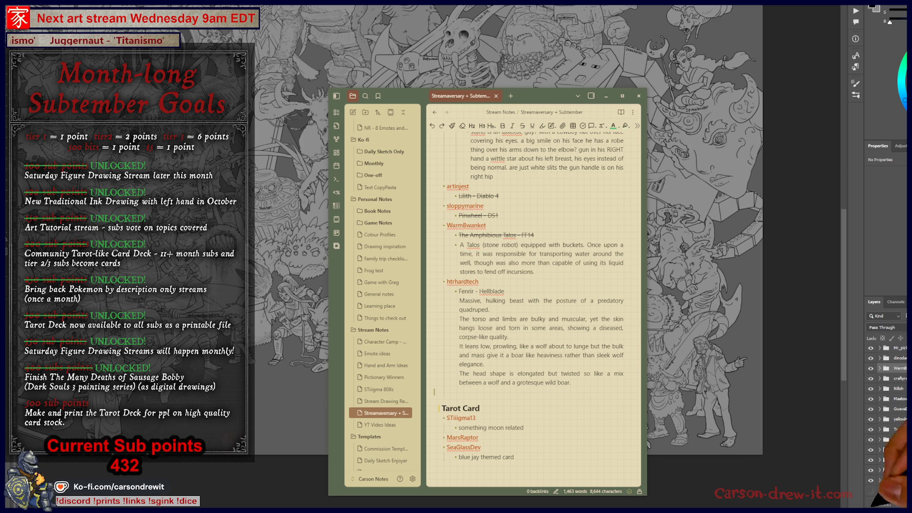
text(The mouth is huge, lined with jagged, uneven teeth.)
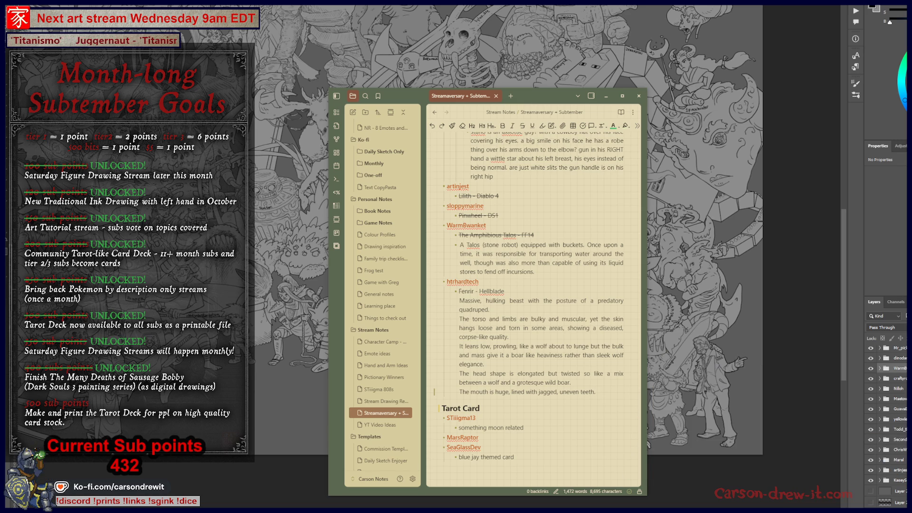
click(554, 400)
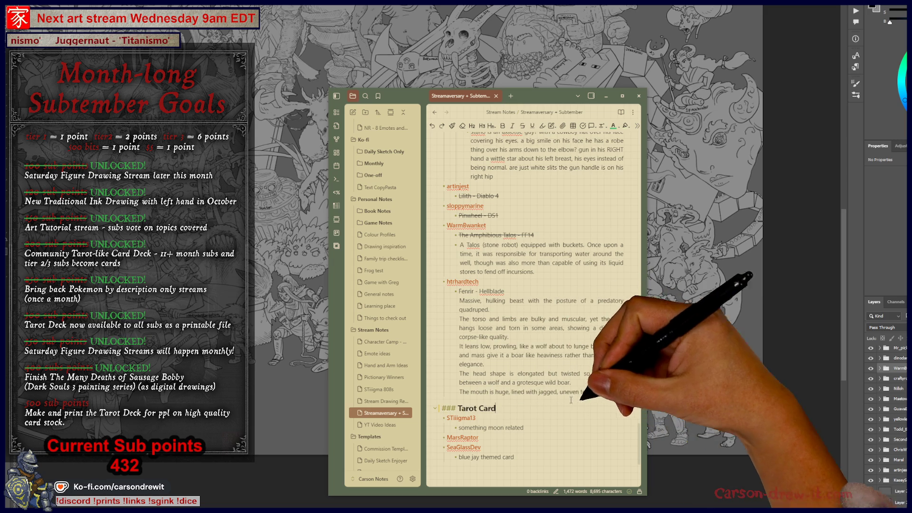
click(609, 393)
key(Return)
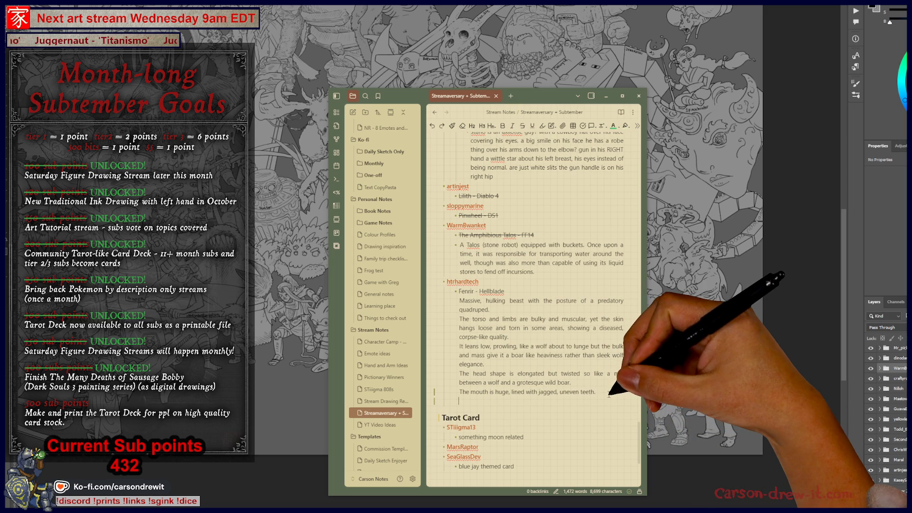
text(The eyes are sunken, black, and glossy, giving an insectoid or deep sea fish look.)
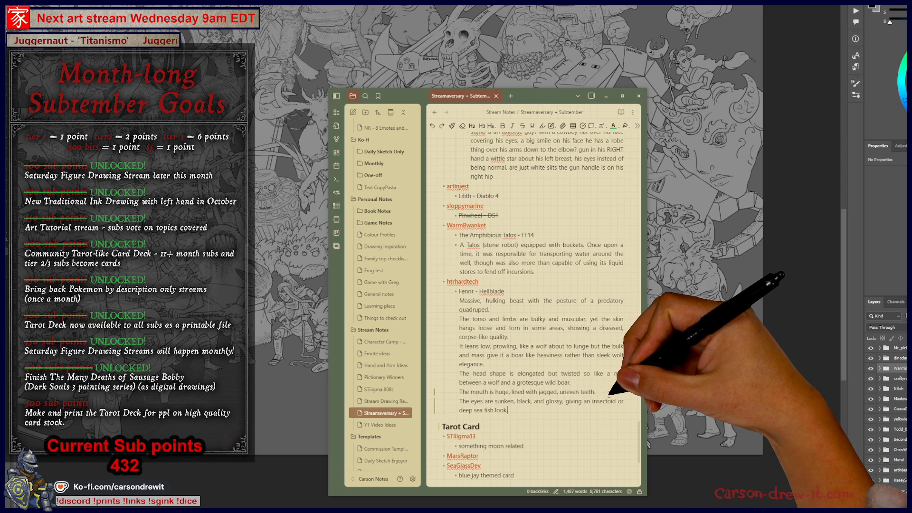
click(521, 304)
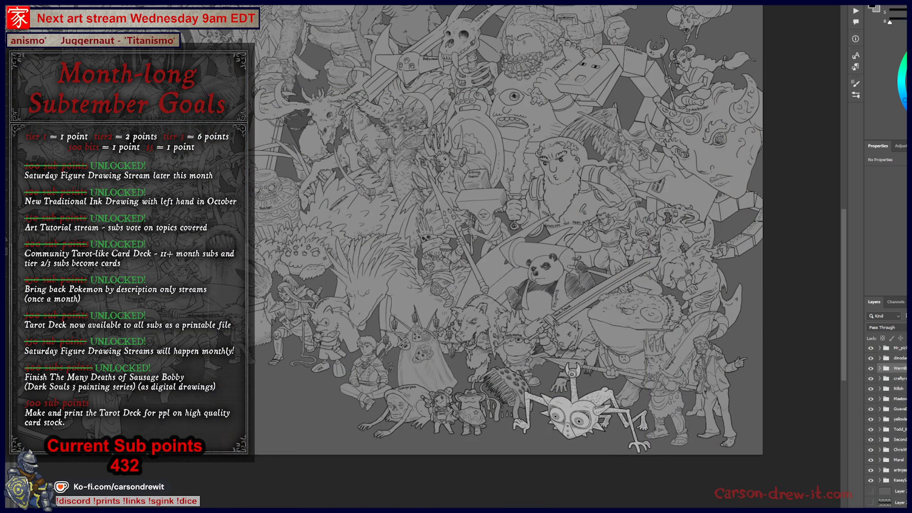
key(ctrl+minus)
- Zoom the IMG_3146 page to about 150% and back, moving the browser window to the screen top
key(ctrl+plus)
key(ctrl+plus)
scroll(589, 367, down, 5)
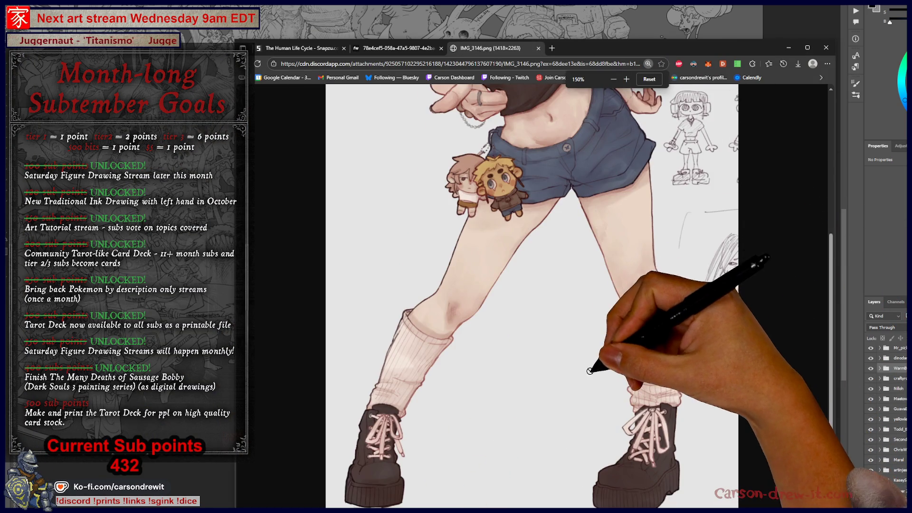
scroll(590, 367, up, 5)
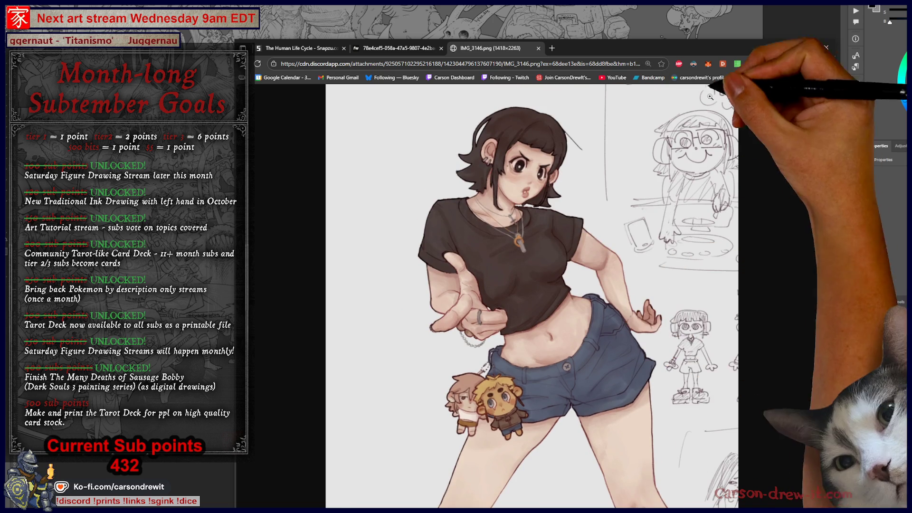
drag(660, 44, 618, 3)
key(ctrl+minus)
key(ctrl+minus)
key(ctrl+minus)
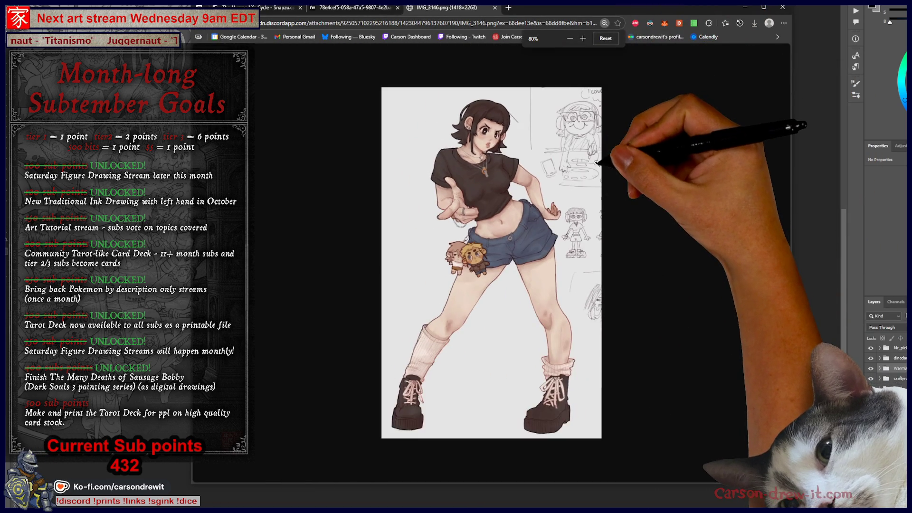
key(ctrl+plus)
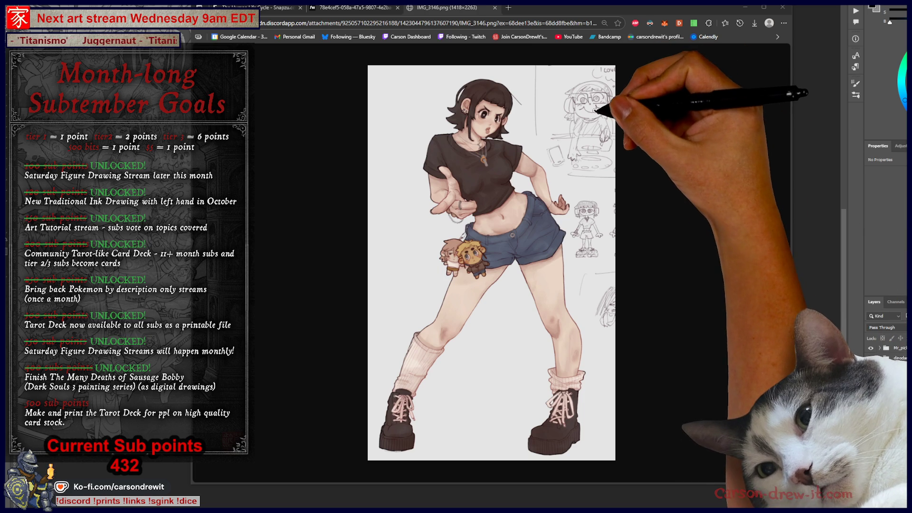
- View the artwork at full size and zoom in on the character's face, then back to 200%
click(597, 113)
key(ctrl+plus)
key(ctrl+plus)
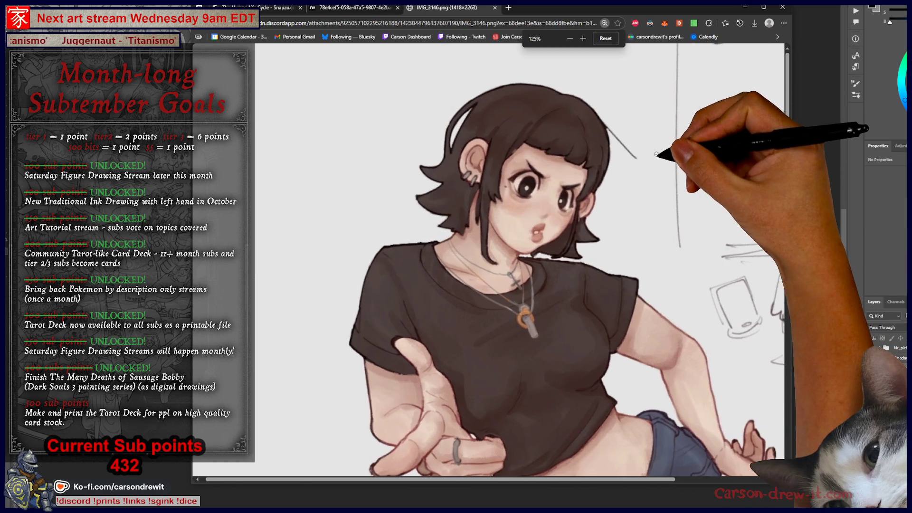
key(ctrl+plus)
key(ctrl+plus)
key(ctrl+plus)
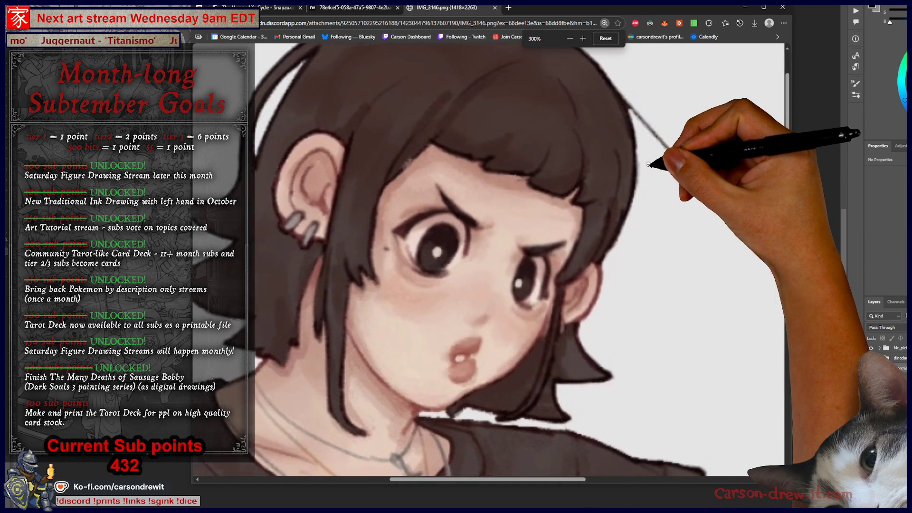
key(ctrl+minus)
key(ctrl+minus)
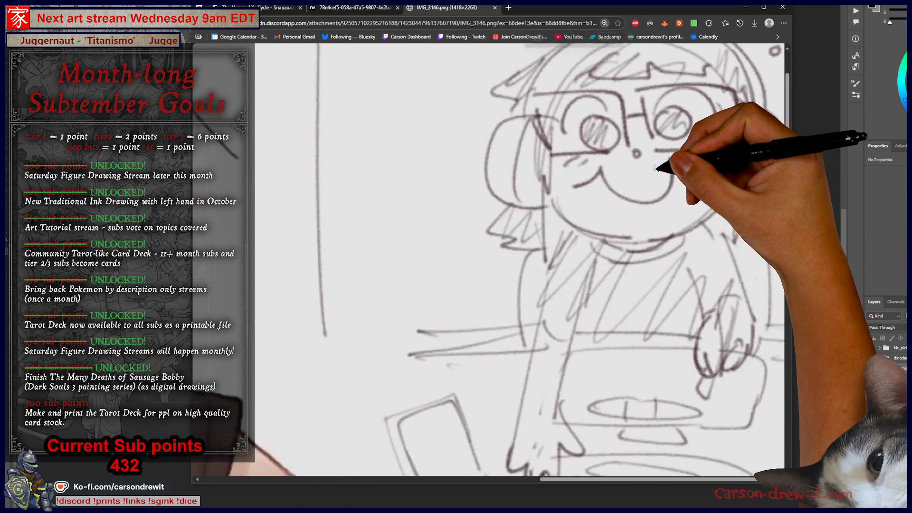
scroll(656, 167, up, 1)
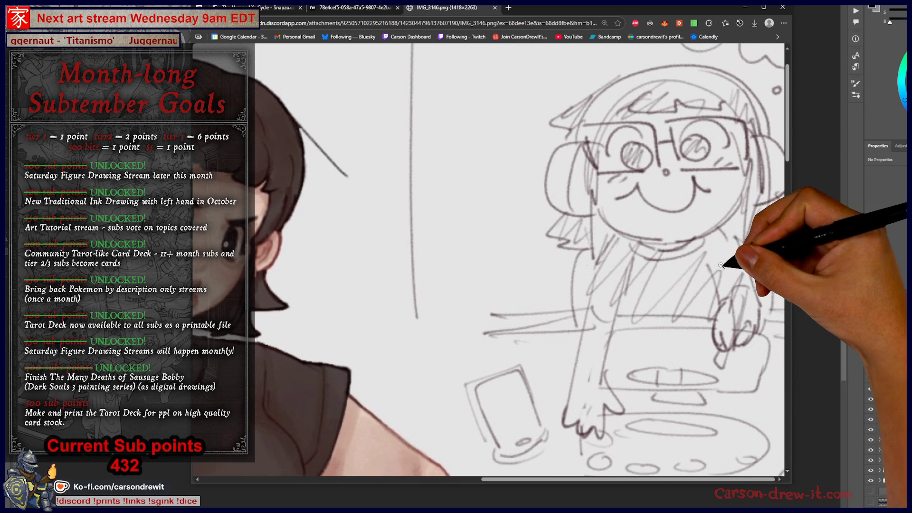
mouse_move(732, 7)
mouse_down()
mouse_move(494, 9)
mouse_move(672, 10)
mouse_up()
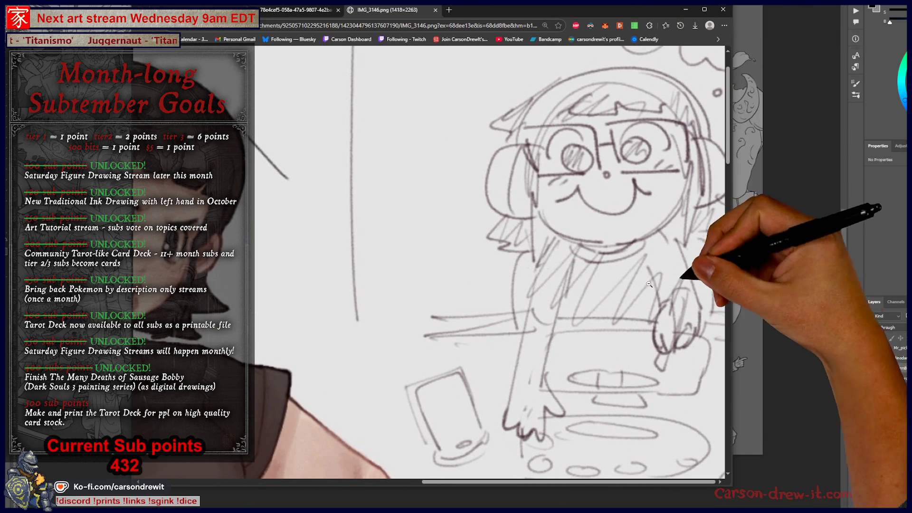
scroll(673, 287, down, 2)
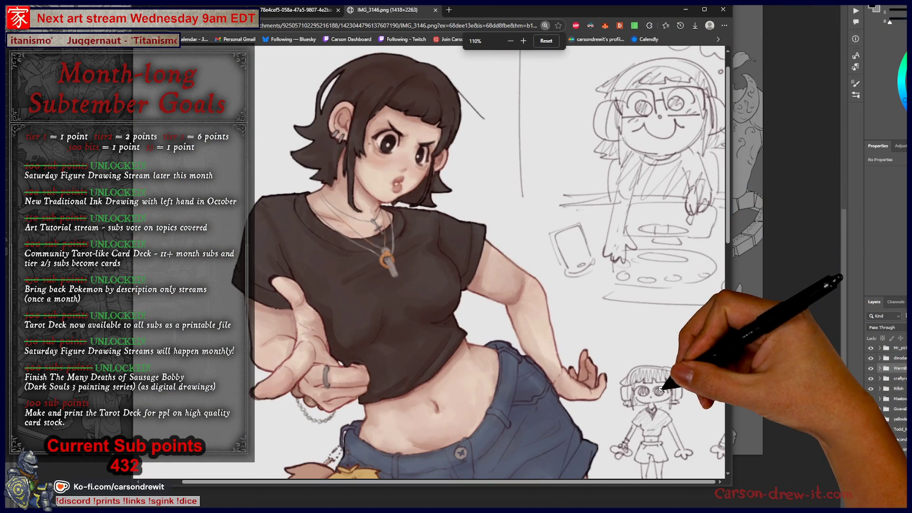
scroll(670, 384, down, 5)
scroll(670, 383, up, 3)
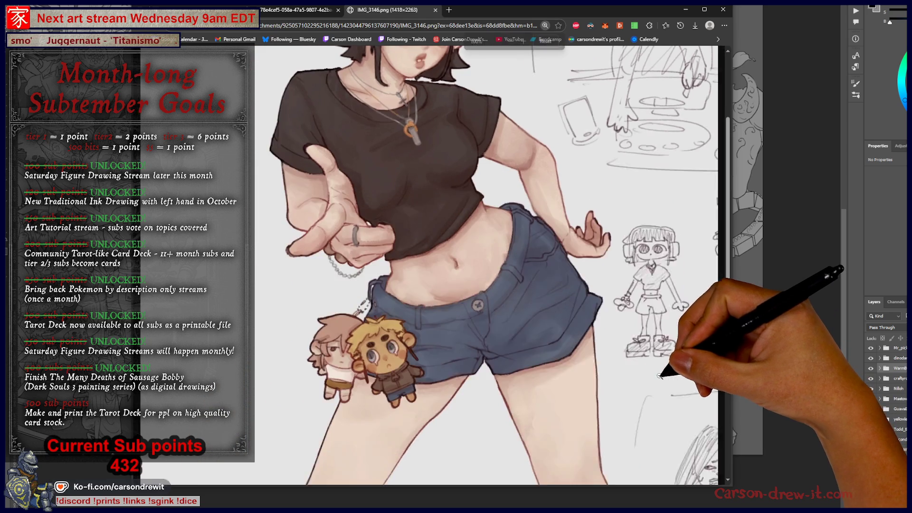
- Rezoom the page between 80% and 125% while scrolling over the whole figure
key(ctrl+minus)
key(ctrl+minus)
key(ctrl+minus)
key(ctrl+plus)
key(ctrl+plus)
key(ctrl+plus)
scroll(360, 230, down, 3)
key(ctrl+minus)
key(ctrl+minus)
key(ctrl+minus)
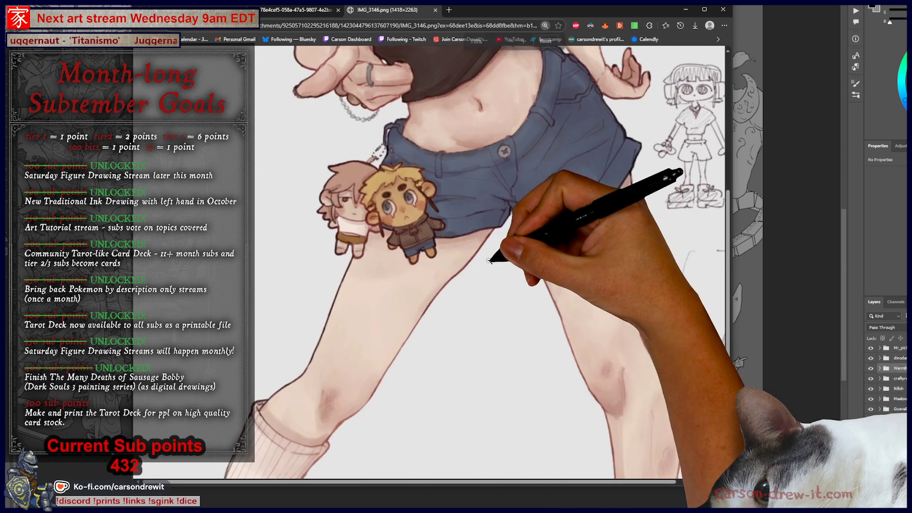
scroll(506, 270, up, 5)
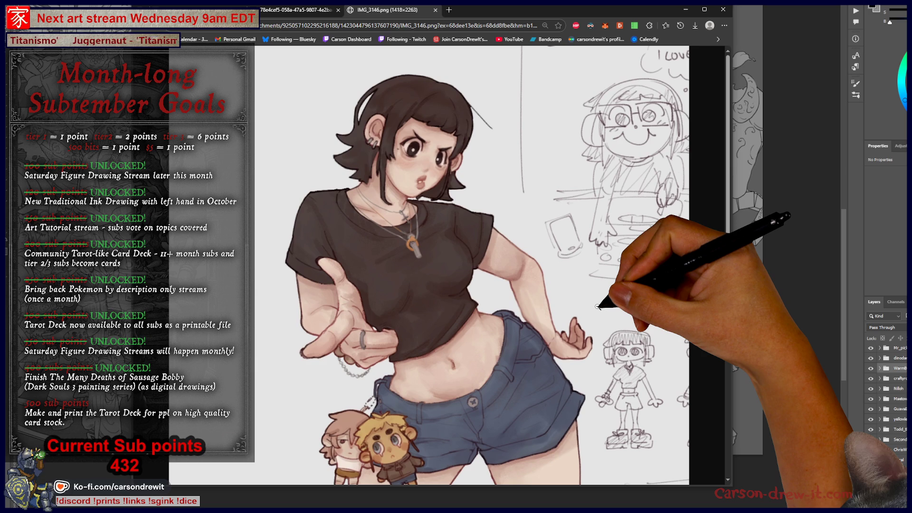
key(ctrl+minus)
key(ctrl+minus)
key(ctrl+minus)
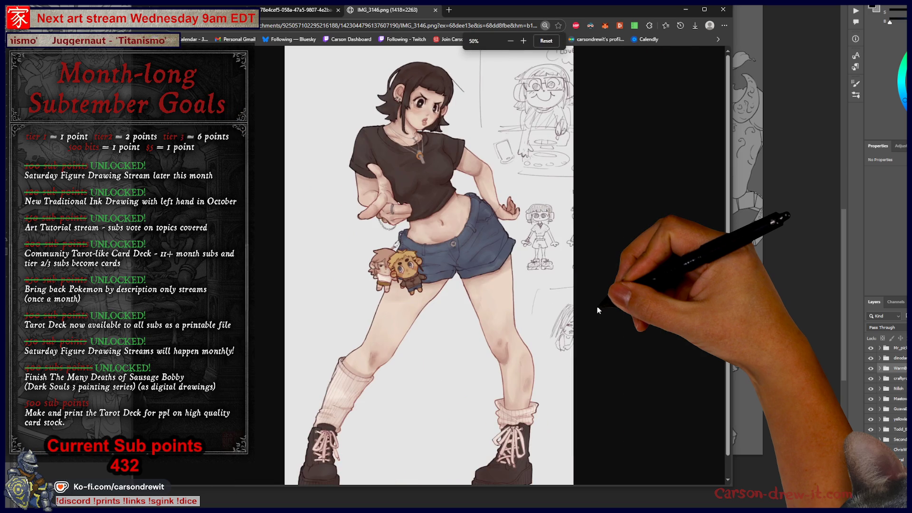
key(ctrl+minus)
key(ctrl+plus)
key(ctrl+plus)
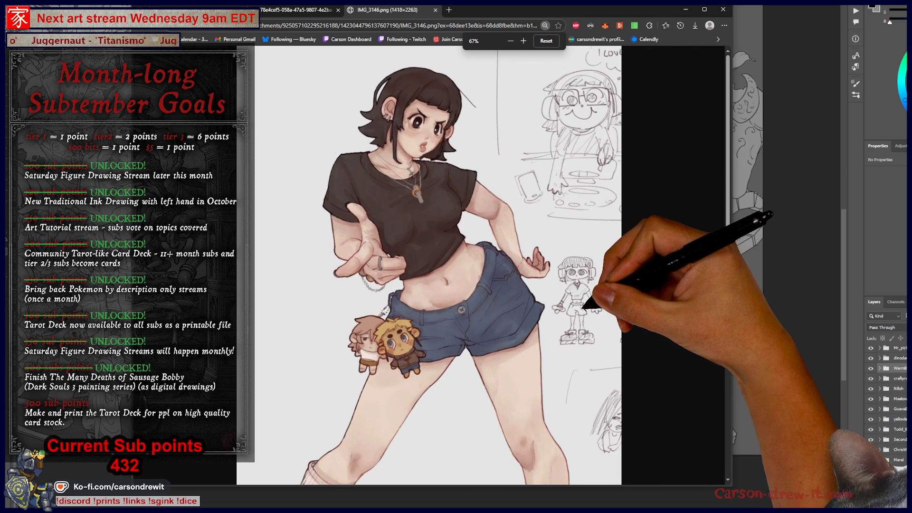
scroll(573, 311, down, 4)
scroll(572, 312, up, 4)
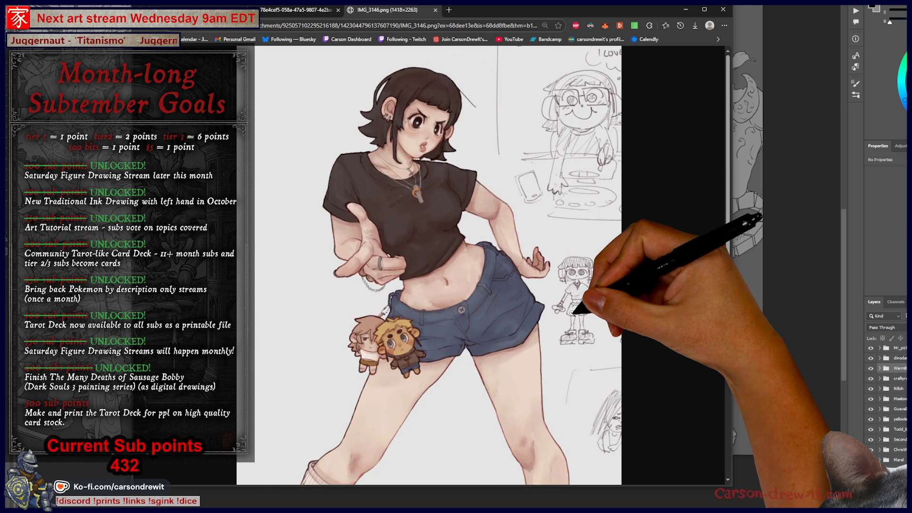
scroll(570, 315, down, 3)
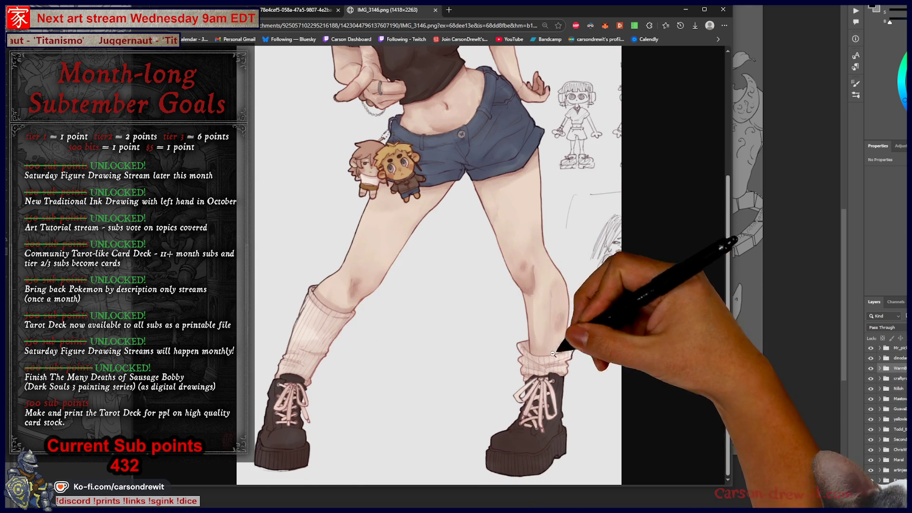
scroll(617, 316, up, 4)
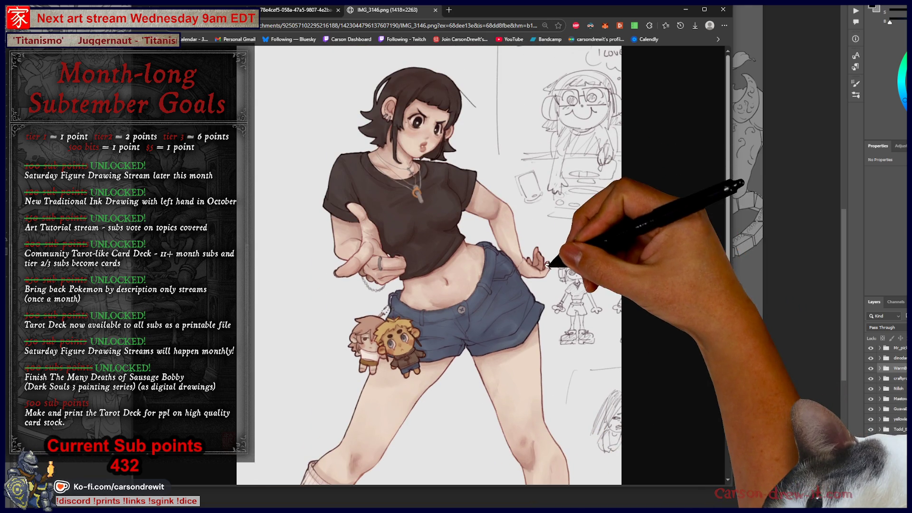
- Enlarge the artwork slightly, then fit the whole image back in the window
key(ctrl+plus)
key(ctrl+plus)
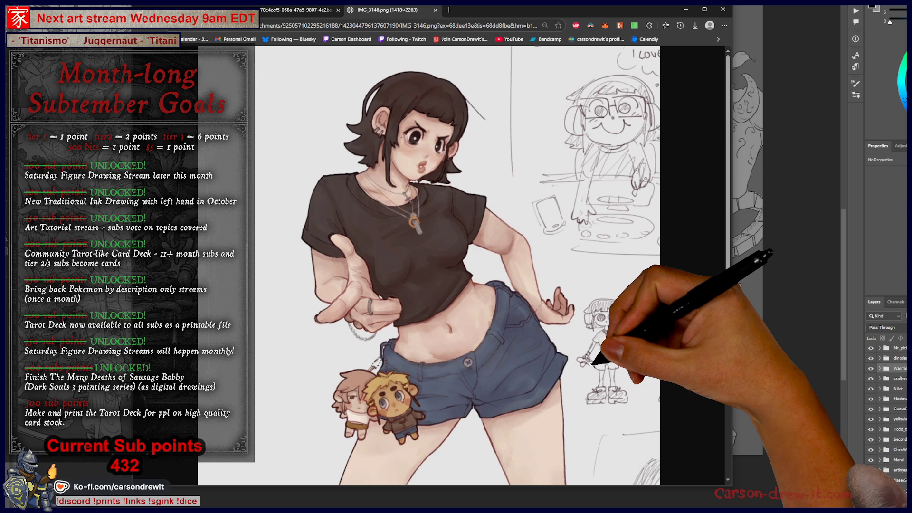
ctrl+scroll(613, 364, up, 3)
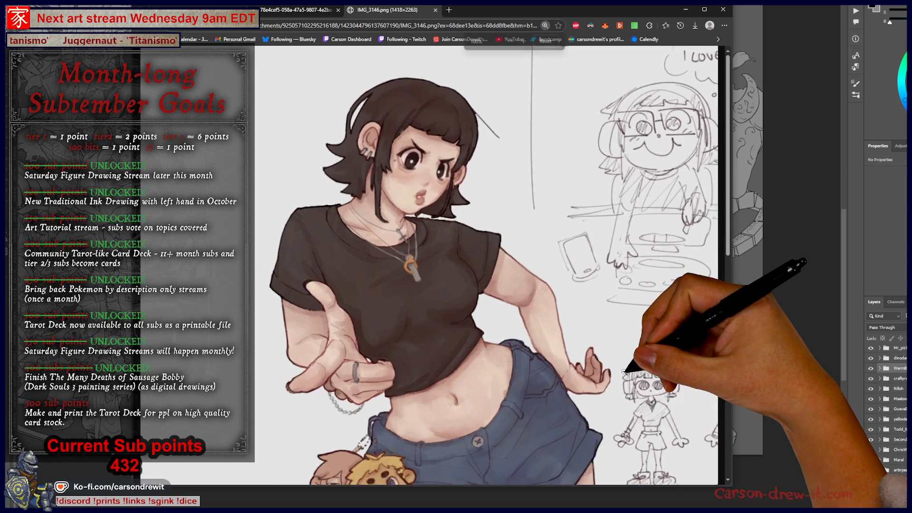
scroll(626, 363, down, 2)
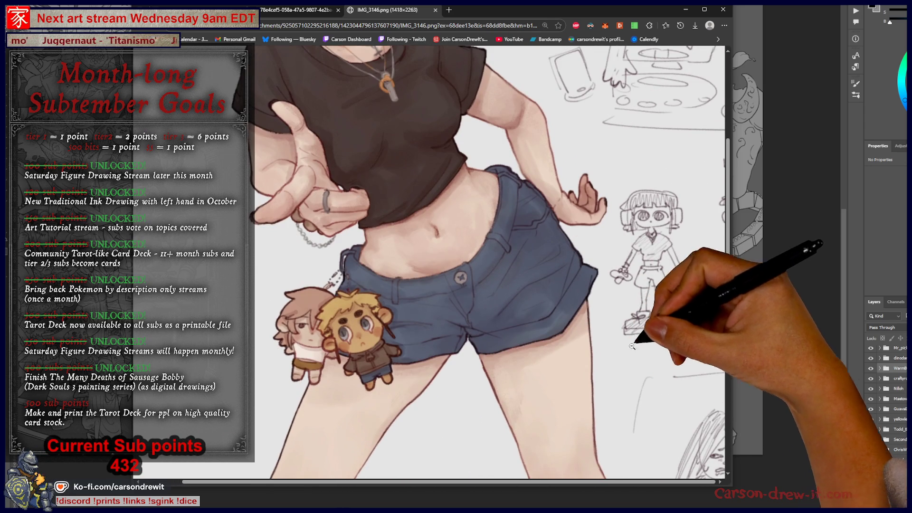
click(657, 318)
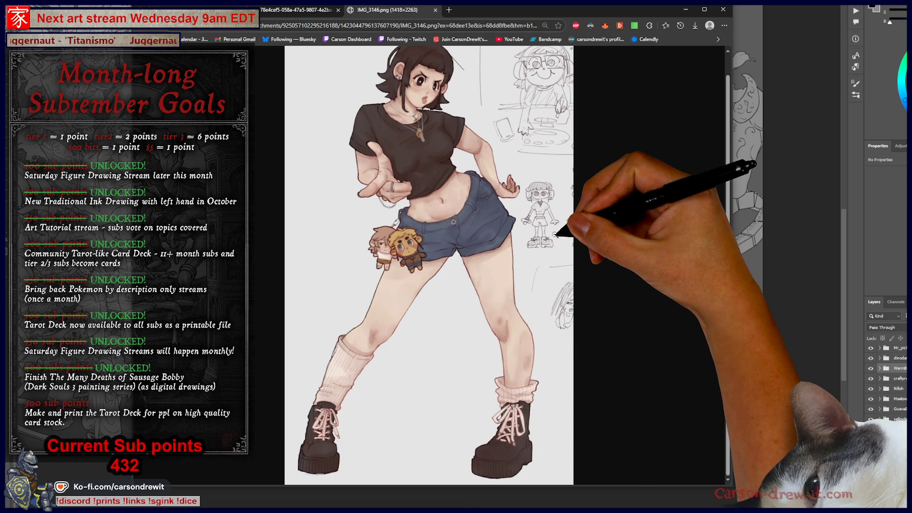
scroll(570, 313, down, 3)
scroll(537, 338, up, 4)
scroll(541, 328, down, 5)
scroll(551, 308, up, 5)
scroll(553, 300, right, 10)
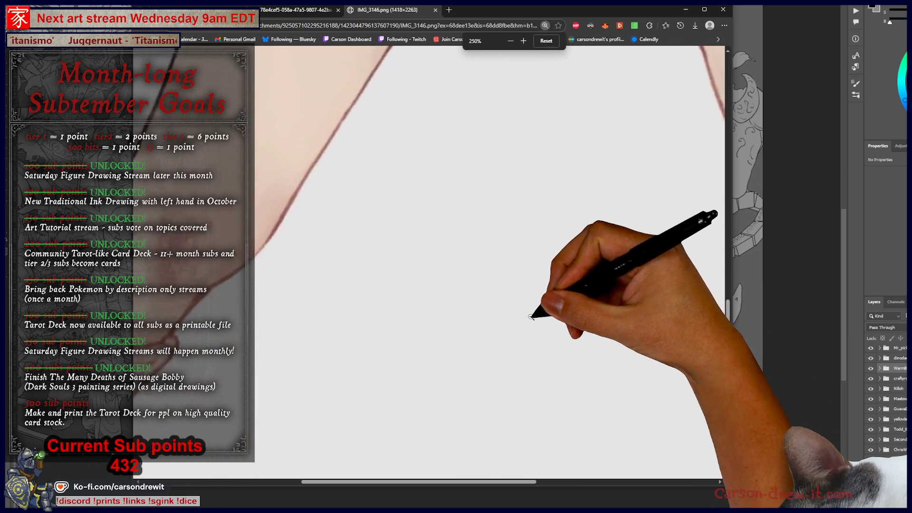
scroll(532, 313, up, 4)
scroll(546, 310, up, 4)
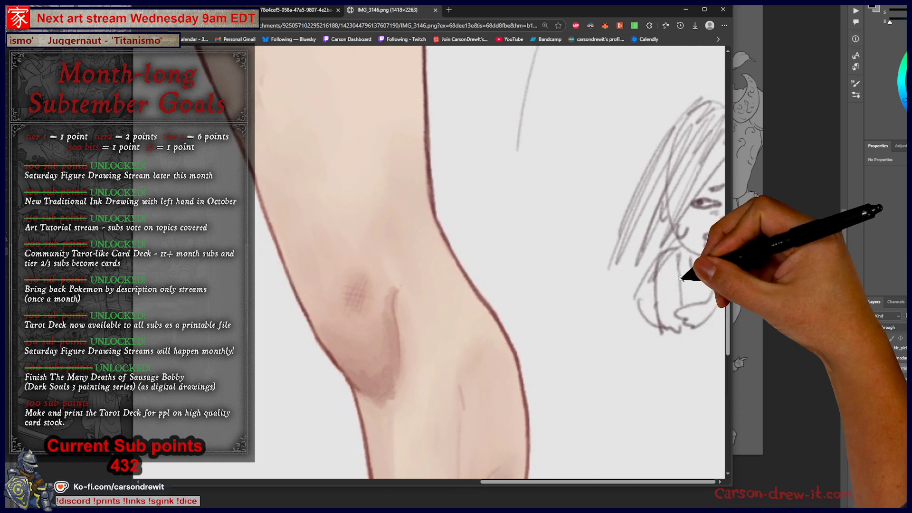
scroll(662, 286, up, 5)
scroll(662, 286, right, 10)
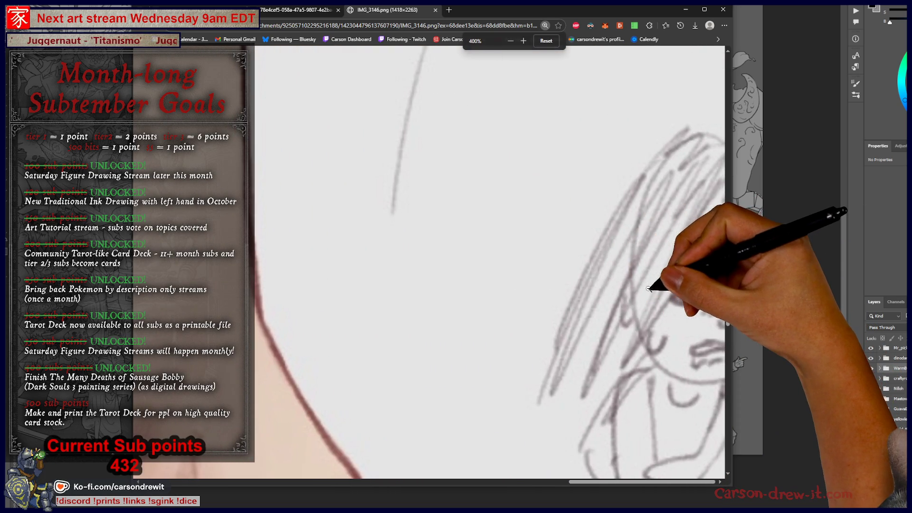
scroll(663, 324, down, 1)
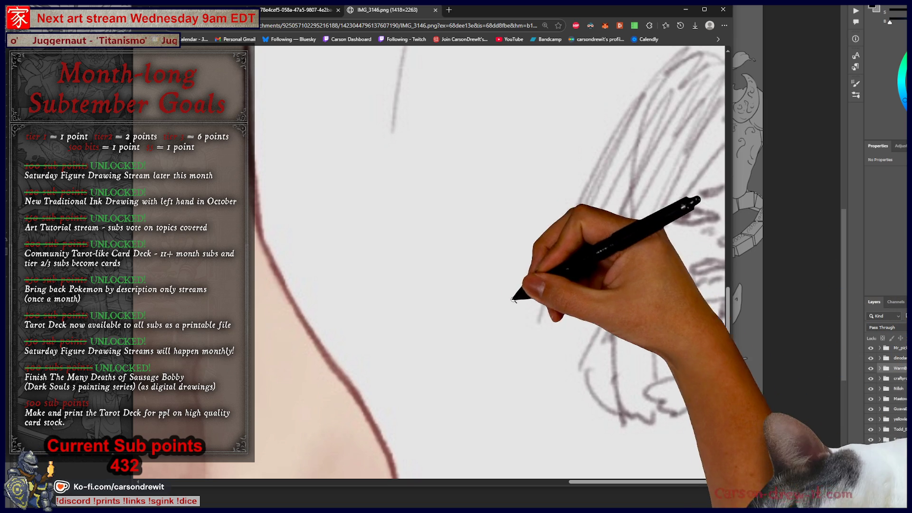
key(ctrl+minus)
key(ctrl+minus)
key(ctrl+minus)
click(490, 281)
key(ctrl+plus)
key(ctrl+plus)
key(ctrl+plus)
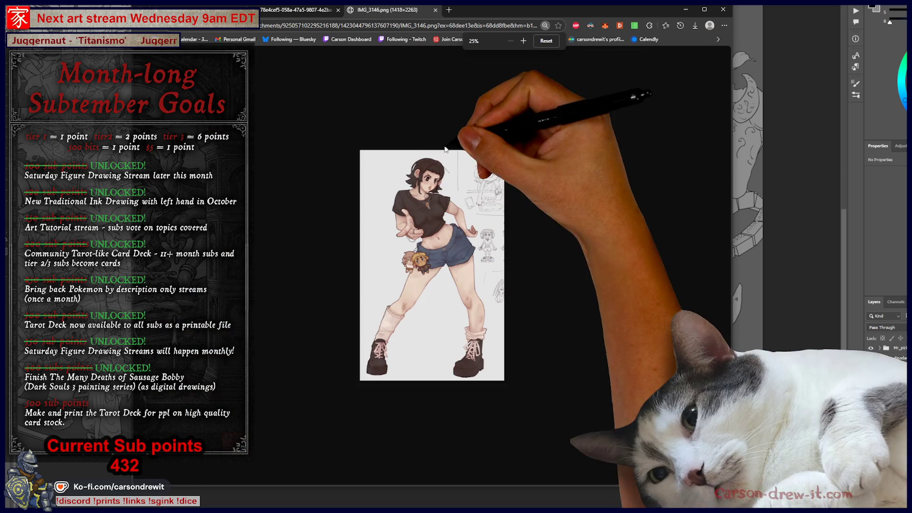
click(475, 142)
scroll(499, 149, right, 3)
key(ctrl+minus)
key(ctrl+minus)
key(ctrl+minus)
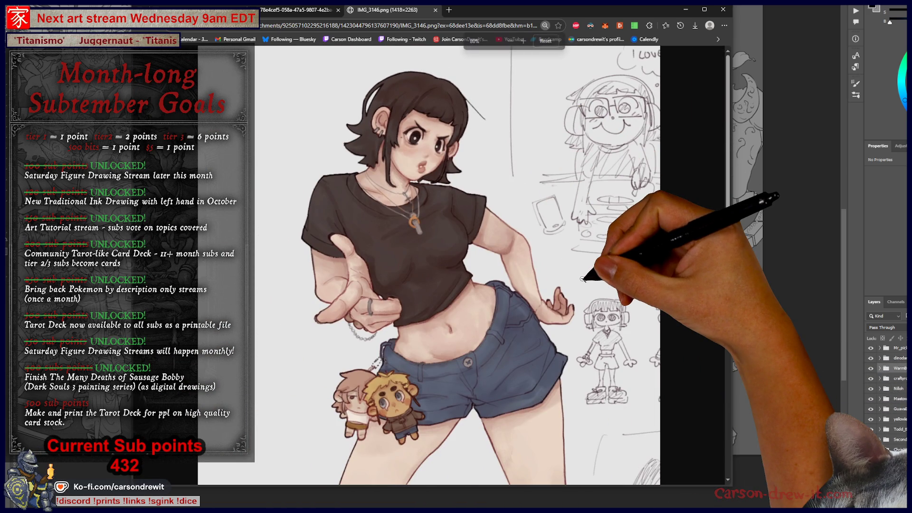
scroll(582, 280, down, 2)
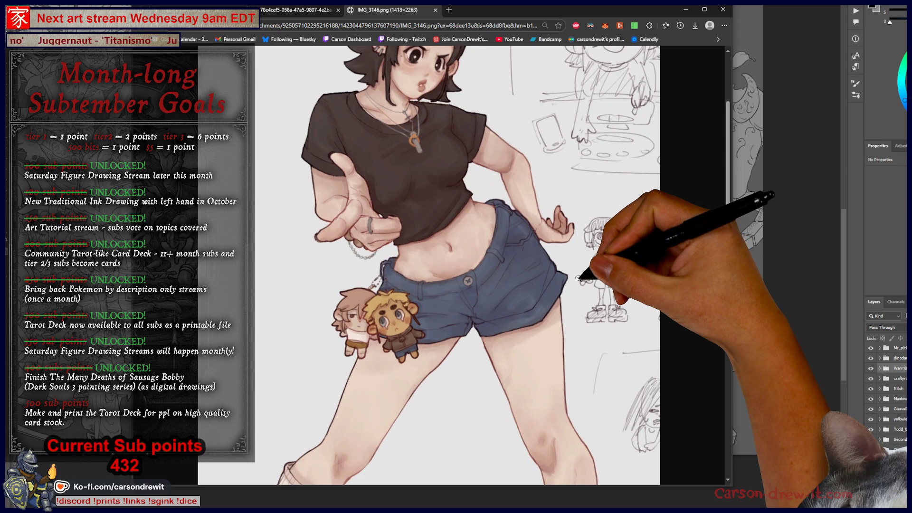
scroll(608, 333, down, 1)
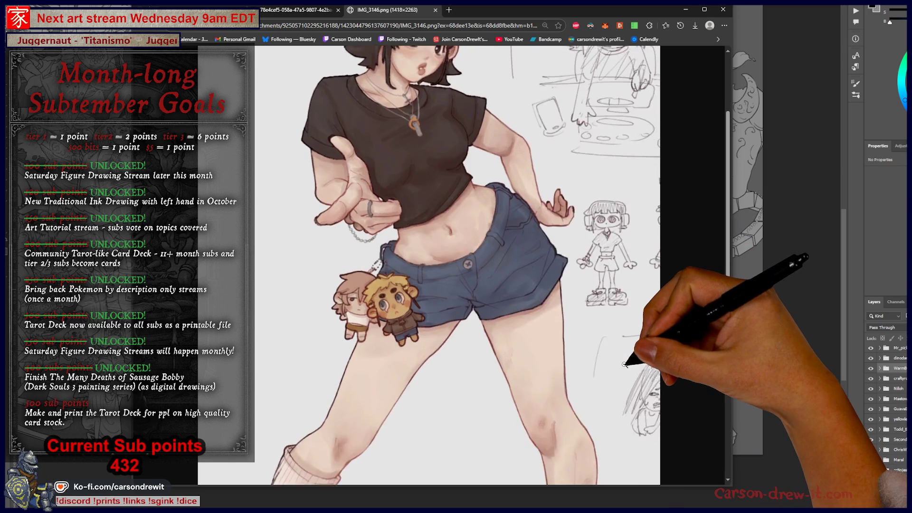
scroll(625, 364, up, 3)
scroll(625, 364, down, 5)
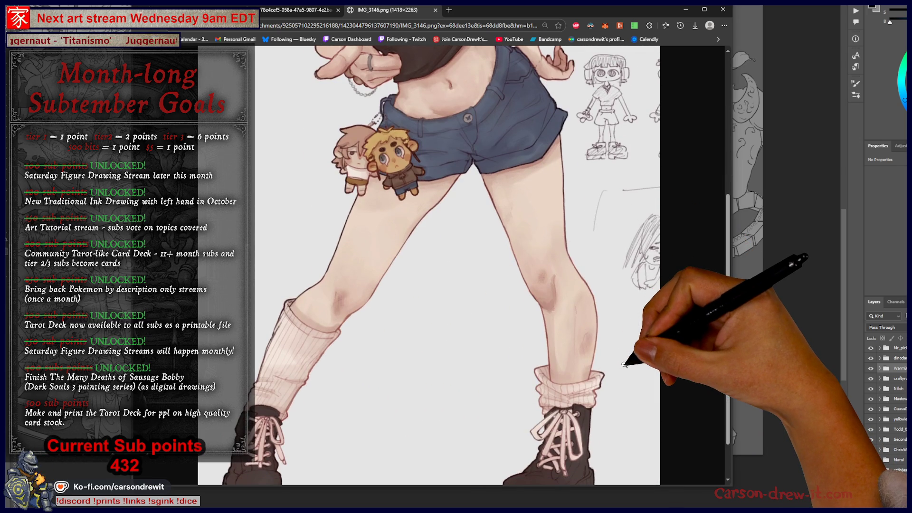
scroll(625, 363, down, 1)
scroll(624, 365, up, 6)
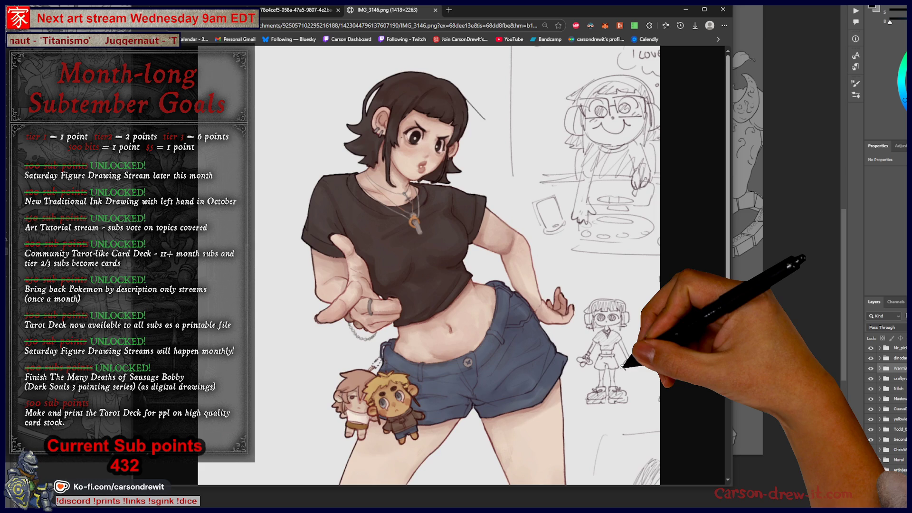
scroll(622, 364, down, 2)
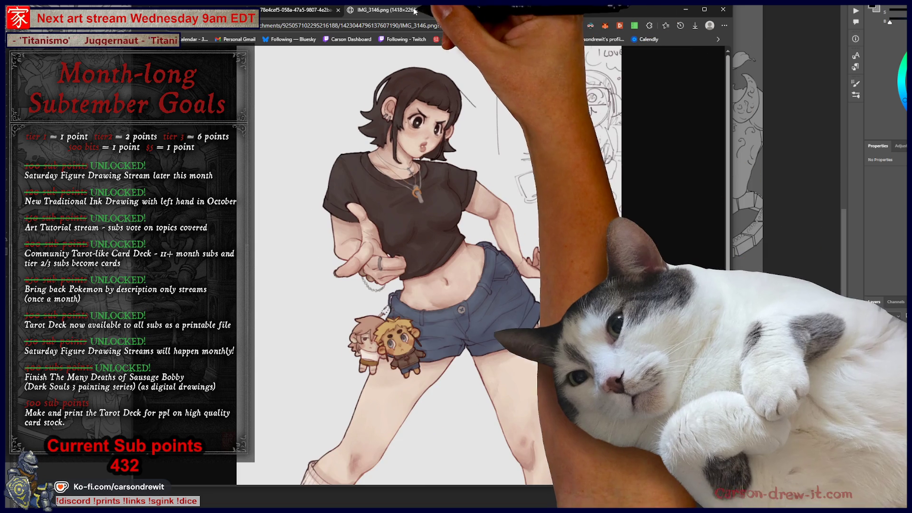
click(436, 12)
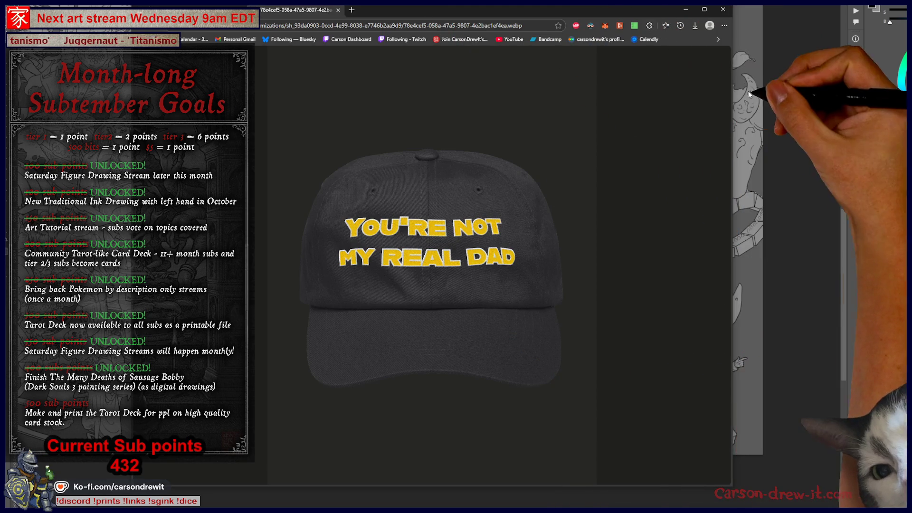
- Minimize Chrome to reveal the crowded line-art illustration in Photoshop
click(786, 91)
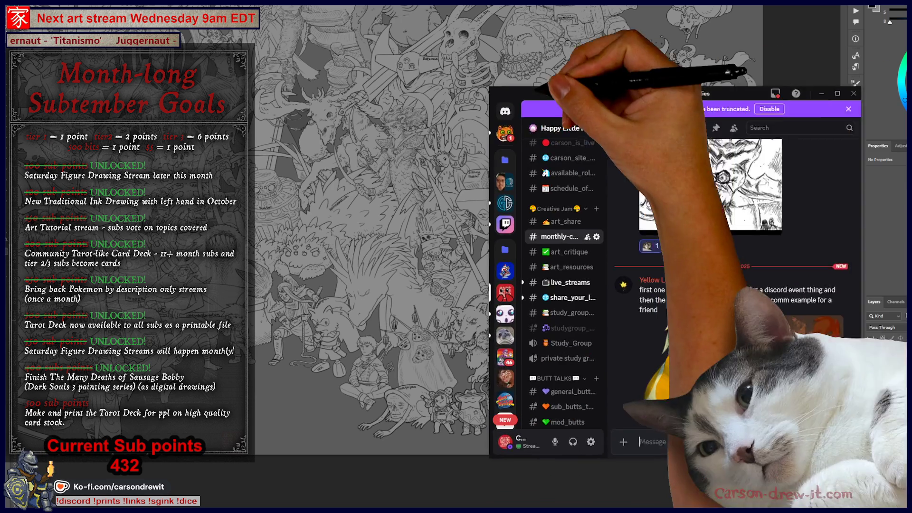
- Scroll the monthly community channel down to the latest shared sketches
scroll(537, 280, down, 6)
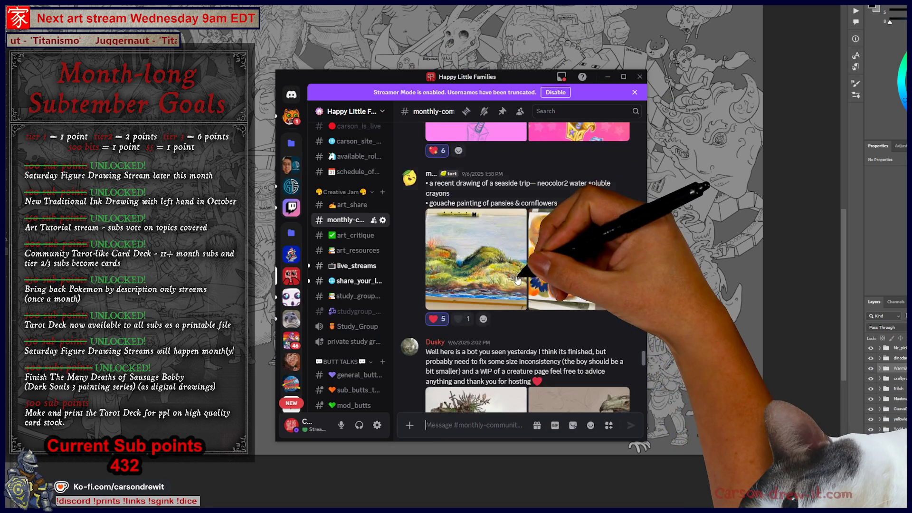
scroll(556, 290, down, 4)
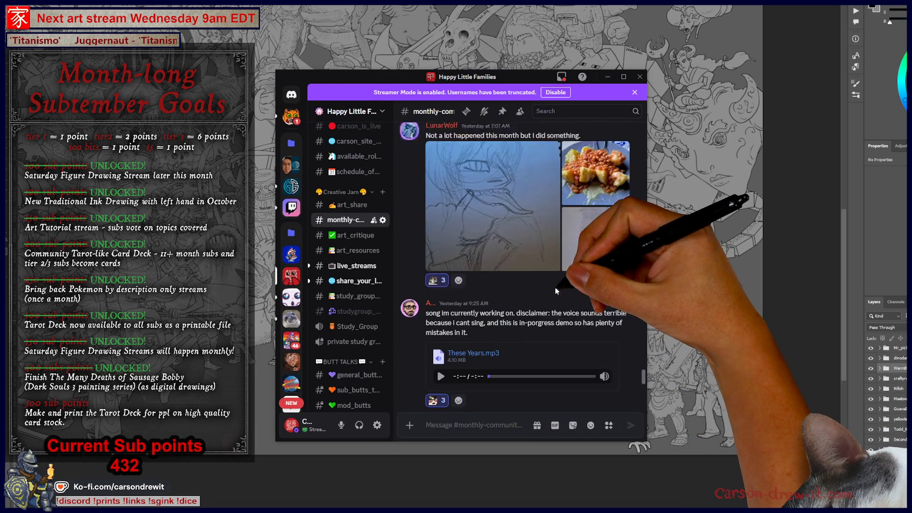
scroll(628, 260, up, 2)
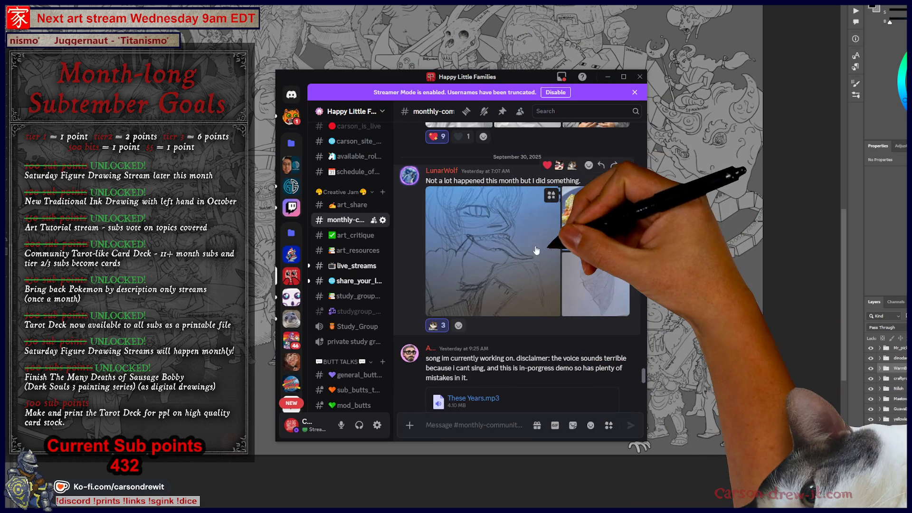
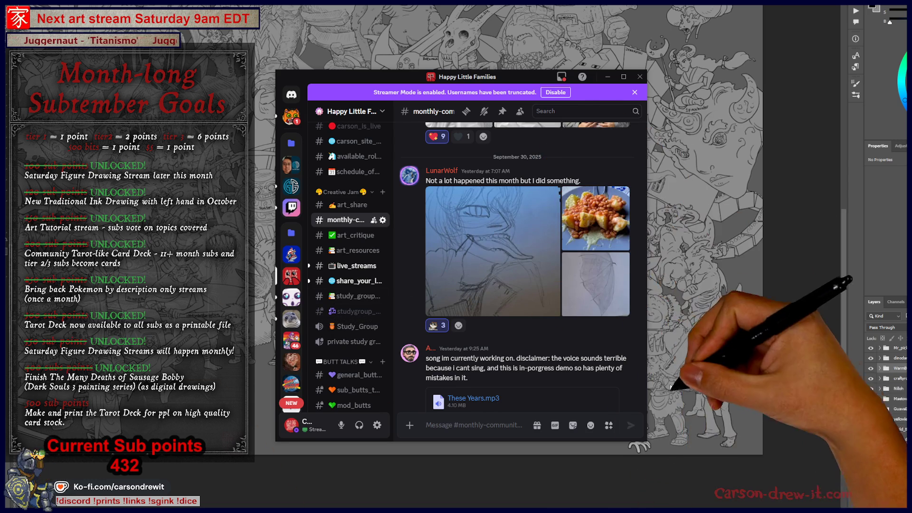
- Scroll through #monthly-community posts and drag the Discord window aside to uncover the artwork
scroll(601, 364, down, 3)
scroll(601, 364, down, 10)
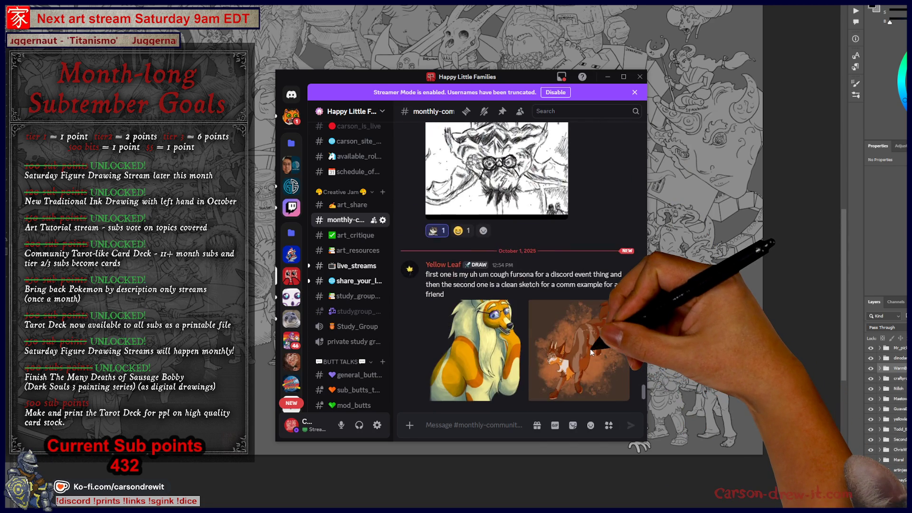
scroll(597, 345, up, 15)
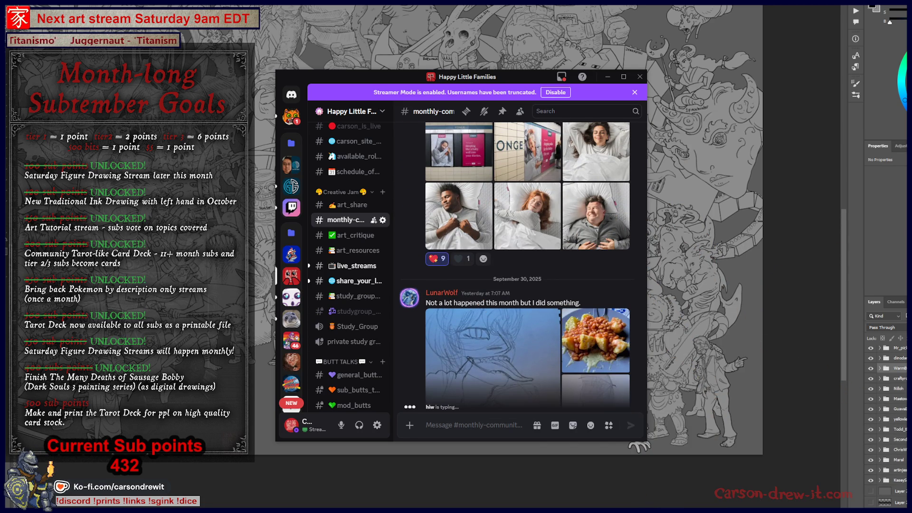
mouse_move(527, 77)
mouse_down()
mouse_move(330, 75)
mouse_move(604, 76)
mouse_move(645, 12)
mouse_move(665, 27)
mouse_move(663, 114)
mouse_up()
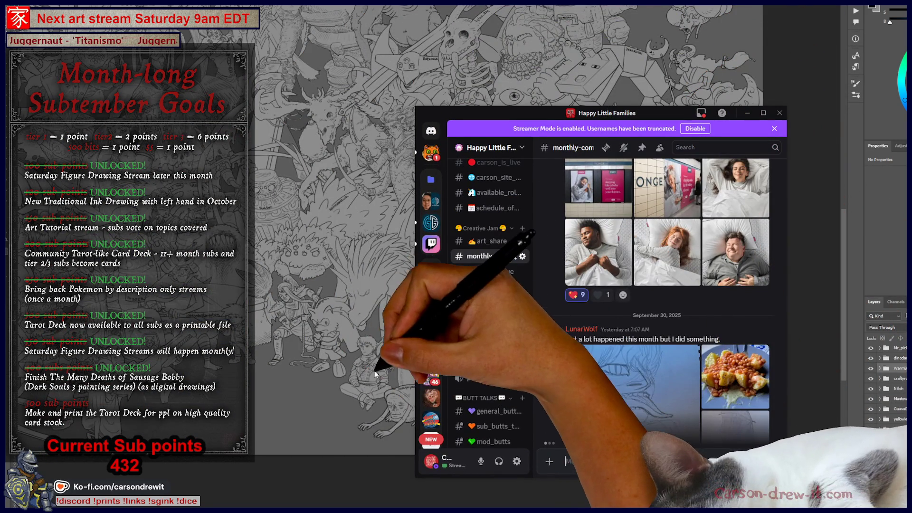
scroll(374, 375, up, 3)
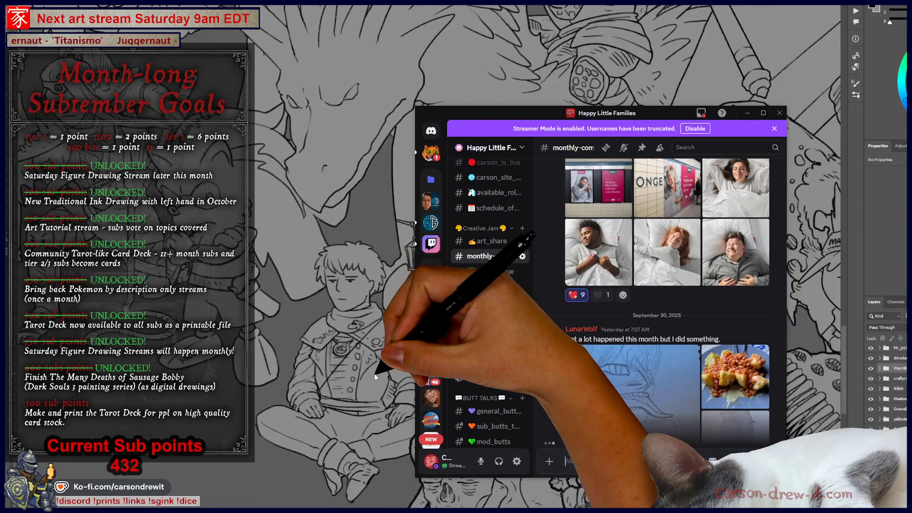
scroll(374, 374, up, 2)
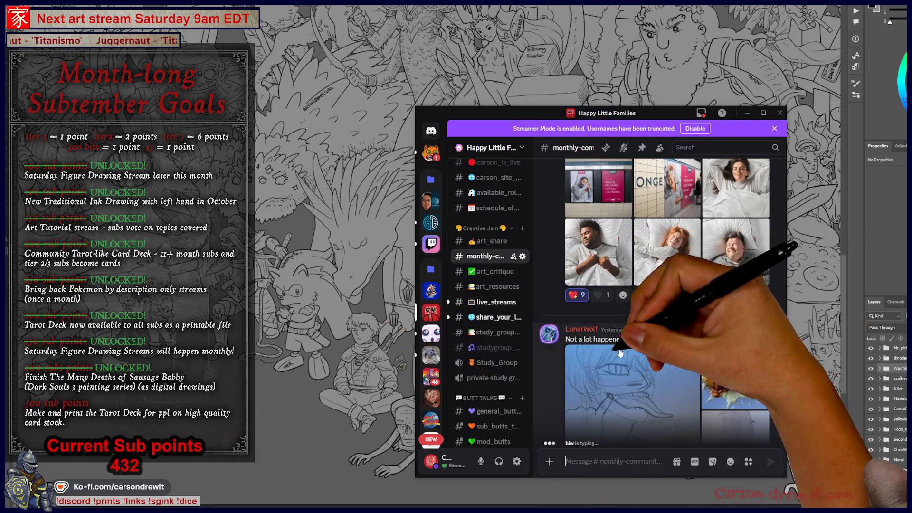
scroll(657, 349, down, 8)
scroll(657, 348, down, 10)
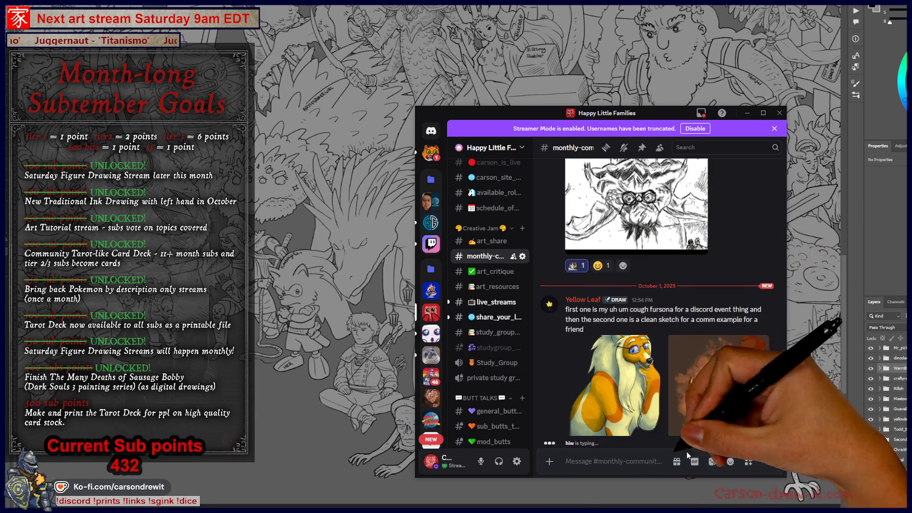
- Switch to #art_share, browse its posts, then minimize Discord to reveal Photoshop
key(alt+Up)
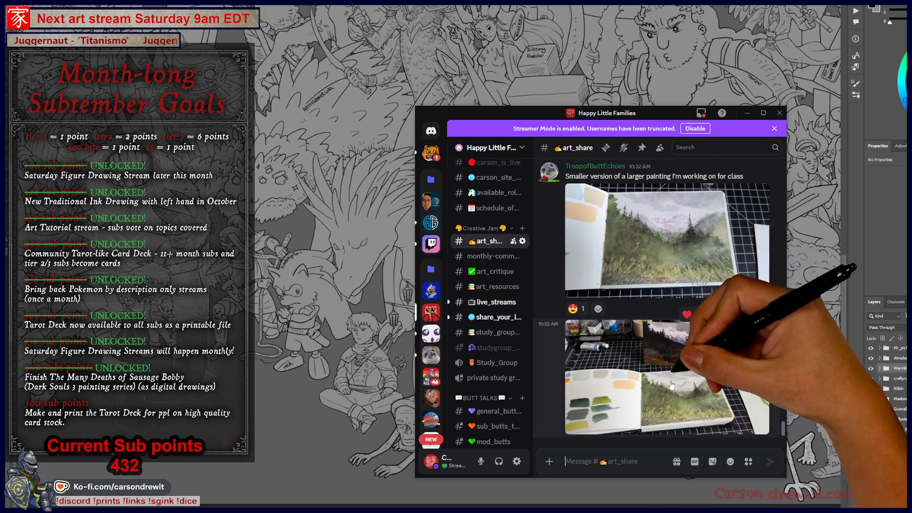
scroll(708, 352, up, 3)
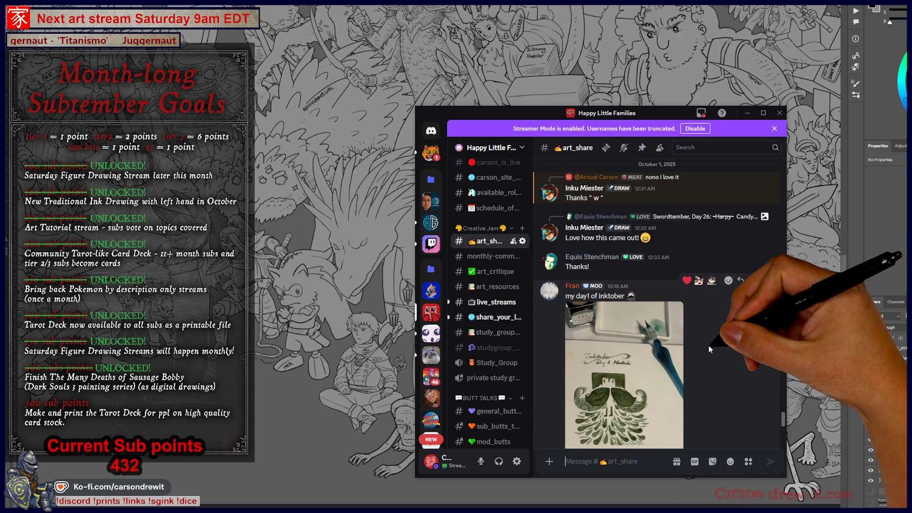
scroll(710, 344, down, 5)
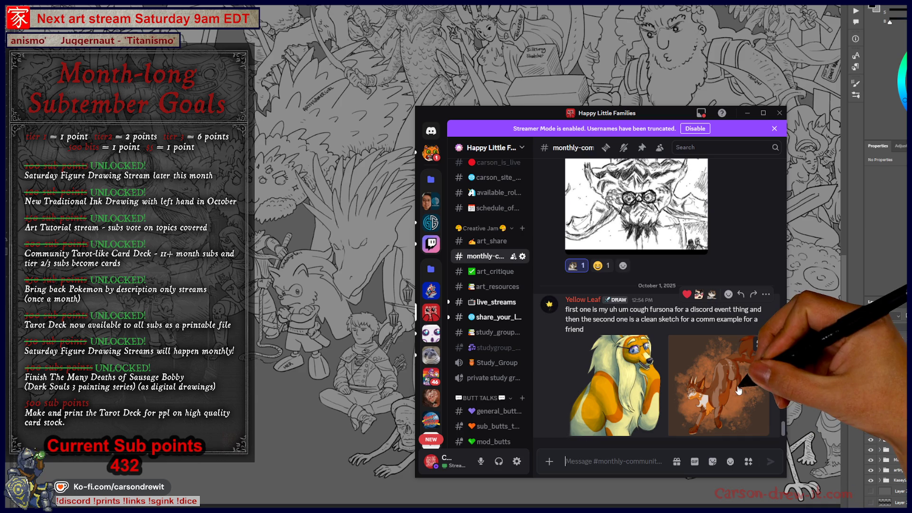
click(447, 106)
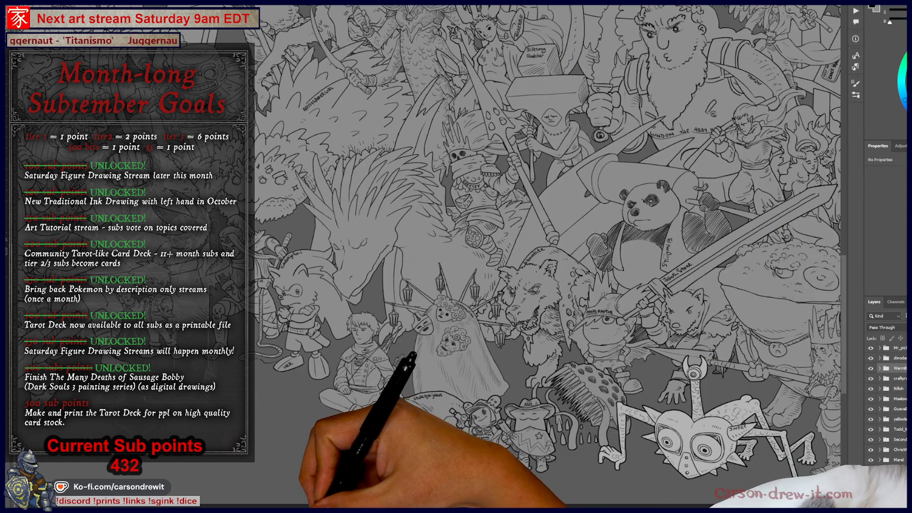
- Zoom the illustration out and slightly back in, then bring up the browser showing image.png
key(ctrl+minus)
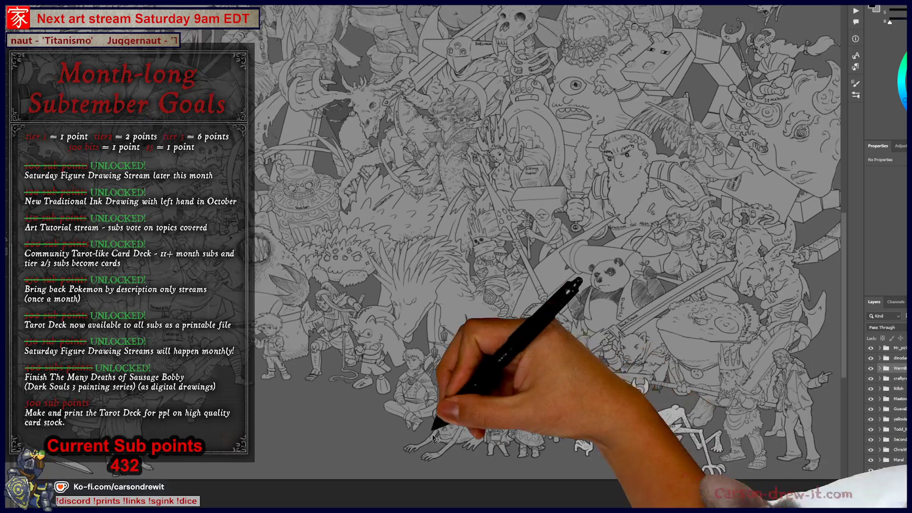
key(ctrl+plus)
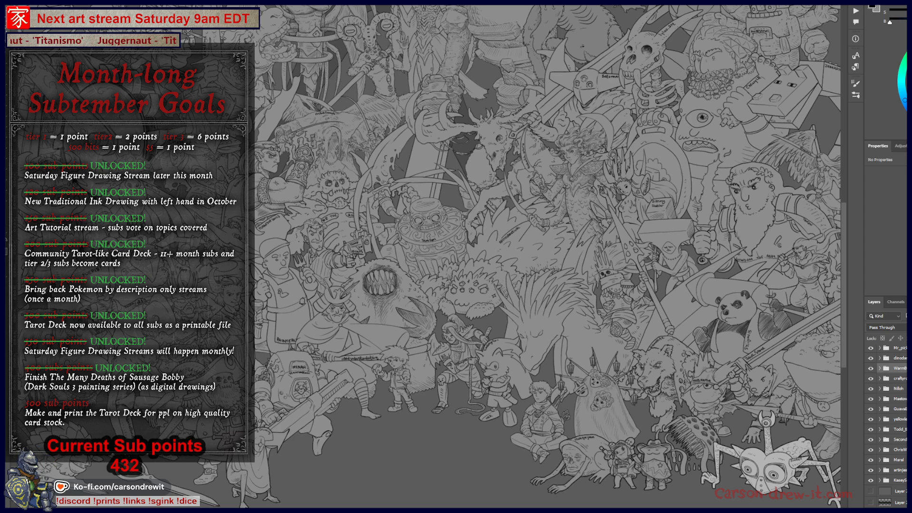
key(alt+Tab)
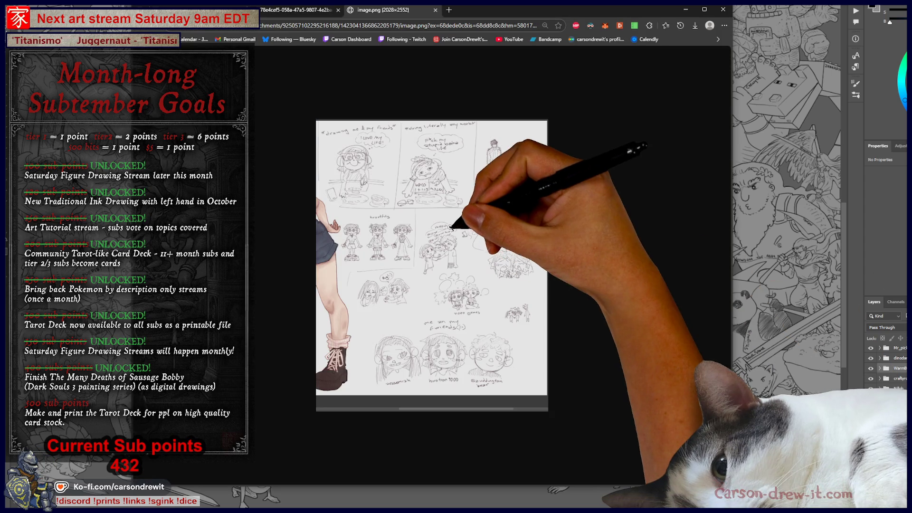
- View the sketch image at full size, zoom the page to 90% and scroll around it
click(451, 226)
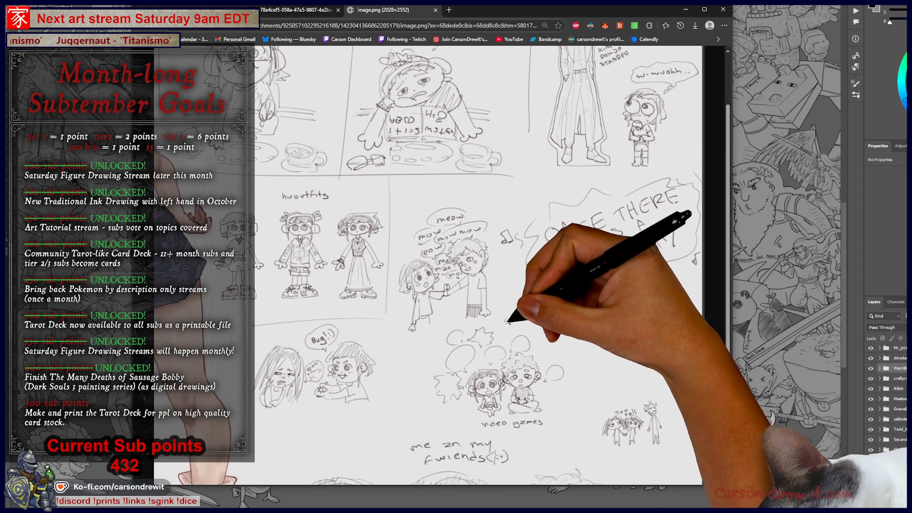
key(ctrl+plus)
key(ctrl+plus)
key(ctrl+plus)
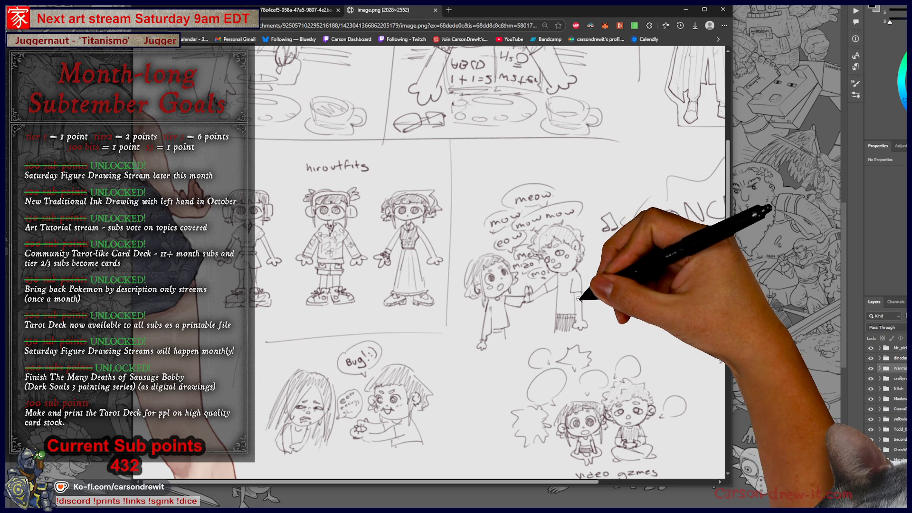
scroll(589, 297, down, 2)
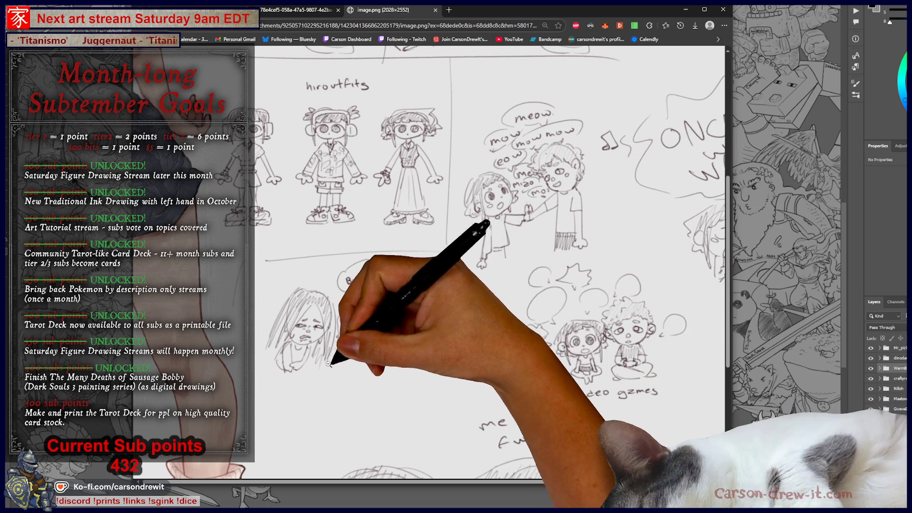
scroll(437, 363, up, 4)
scroll(437, 364, up, 3)
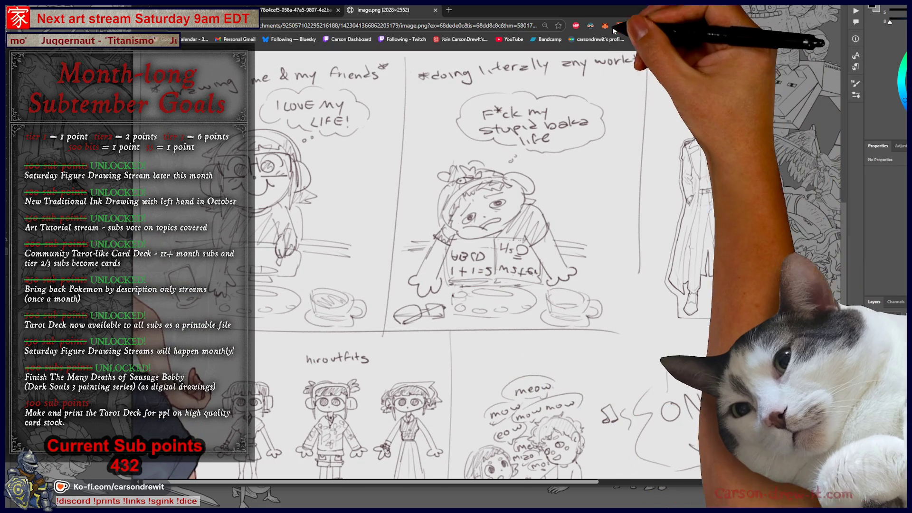
drag(592, 16, 632, 17)
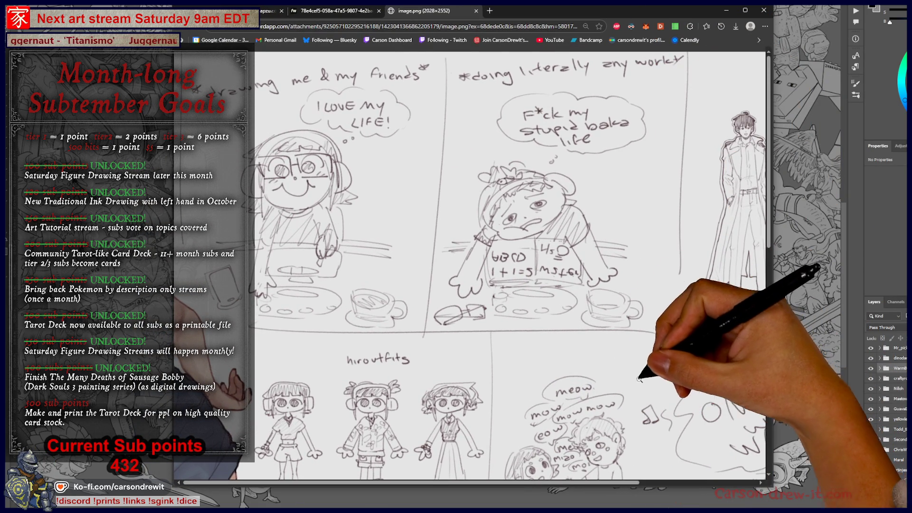
scroll(550, 335, right, 3)
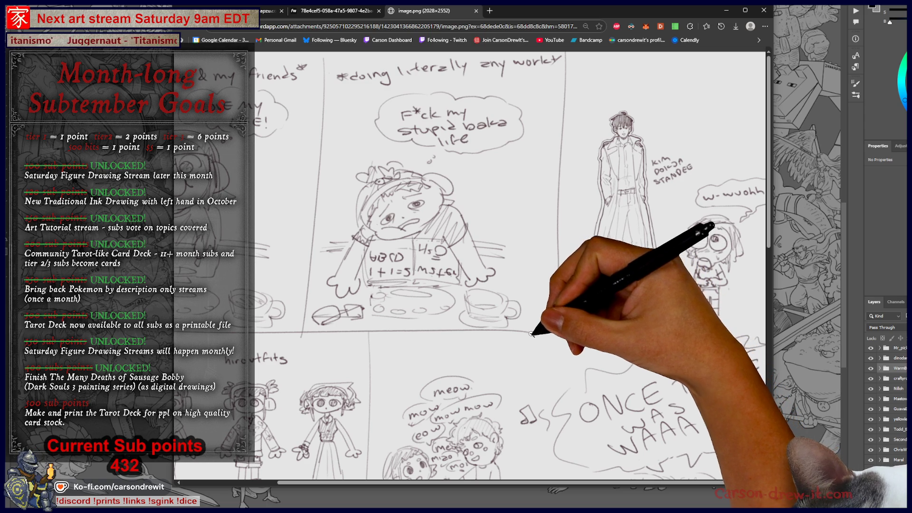
scroll(534, 333, left, 3)
scroll(532, 334, right, 4)
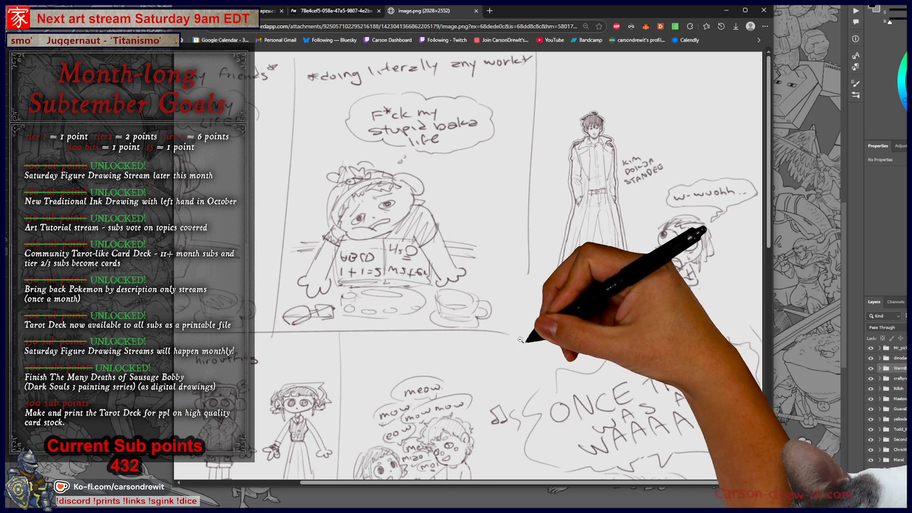
scroll(619, 373, down, 5)
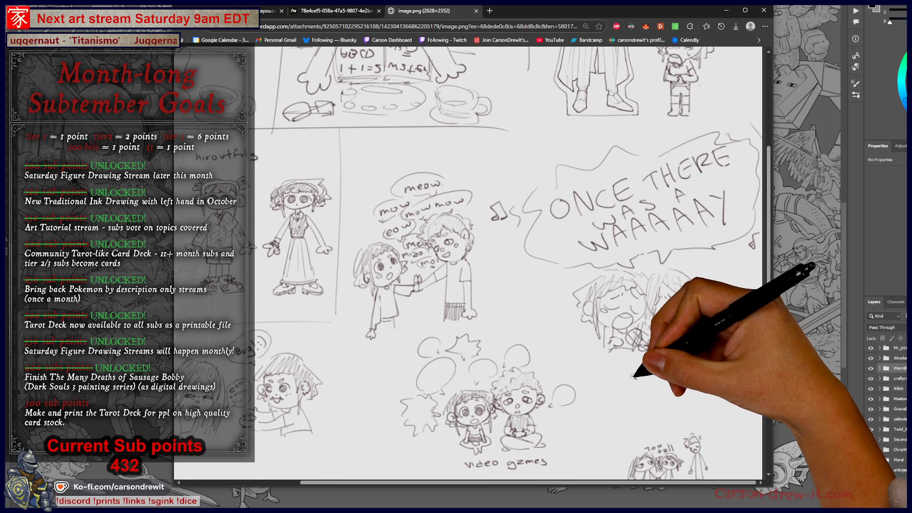
scroll(637, 383, down, 2)
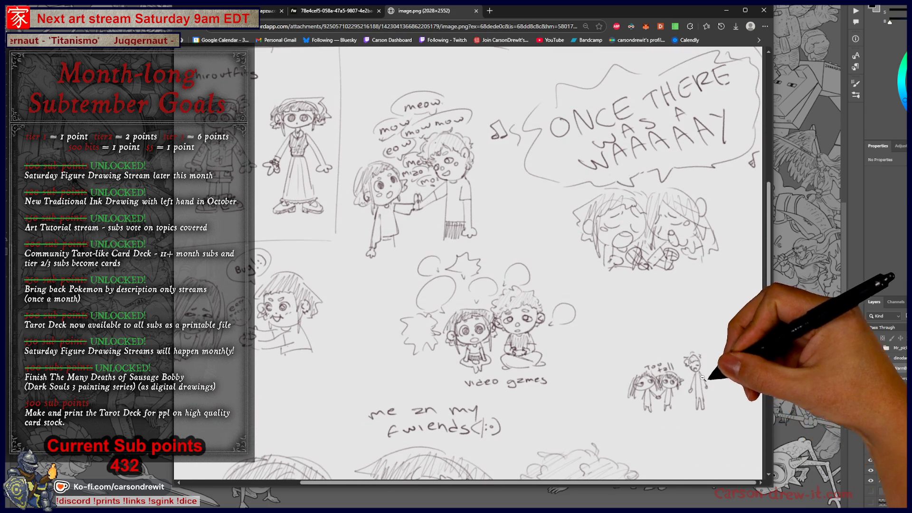
scroll(707, 331, down, 2)
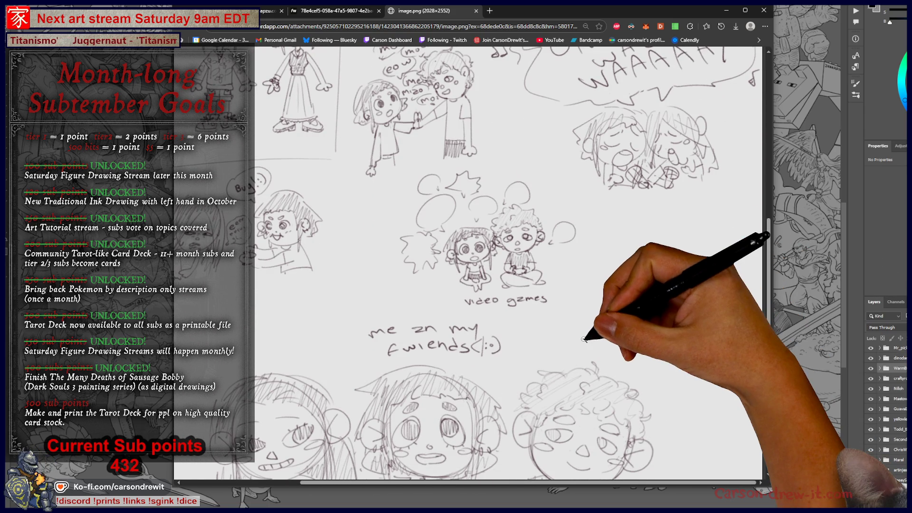
scroll(584, 339, up, 2)
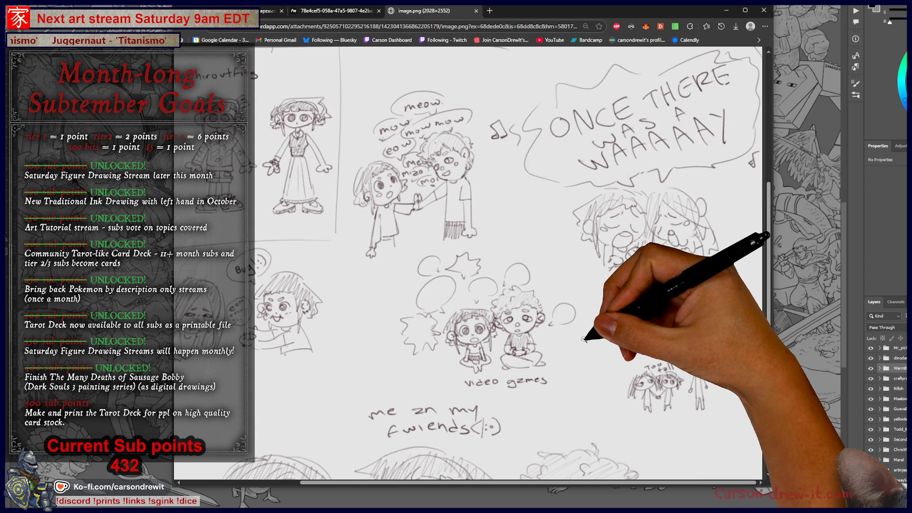
scroll(583, 338, down, 5)
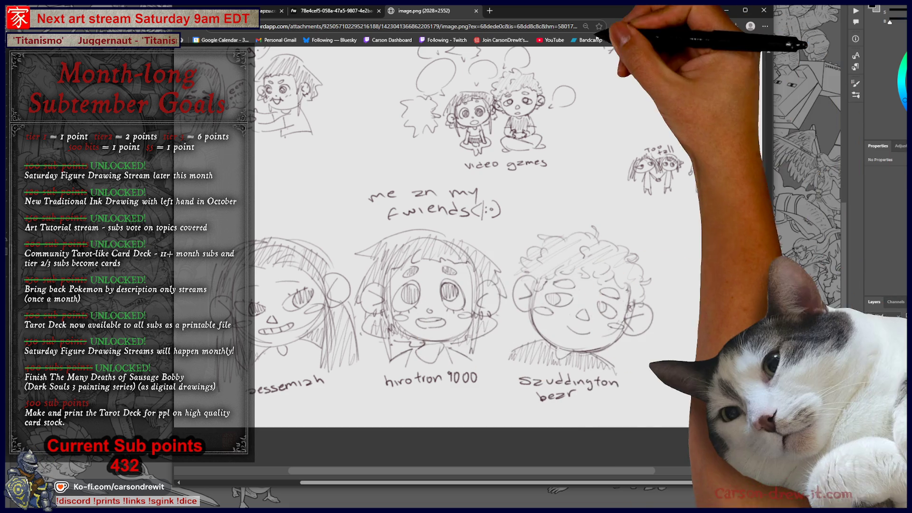
- Maximize the browser, pan across the sketch page, then return to Photoshop
double_click(548, 18)
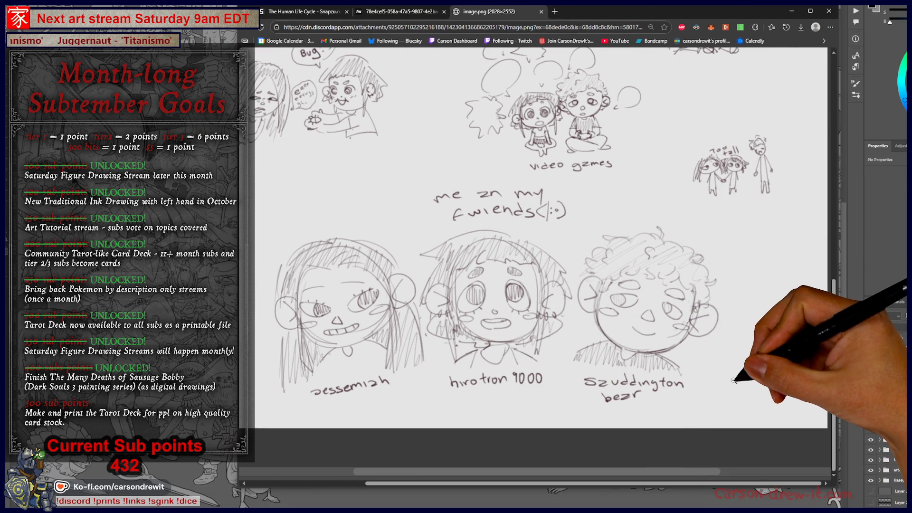
scroll(734, 380, up, 1)
scroll(733, 380, left, 3)
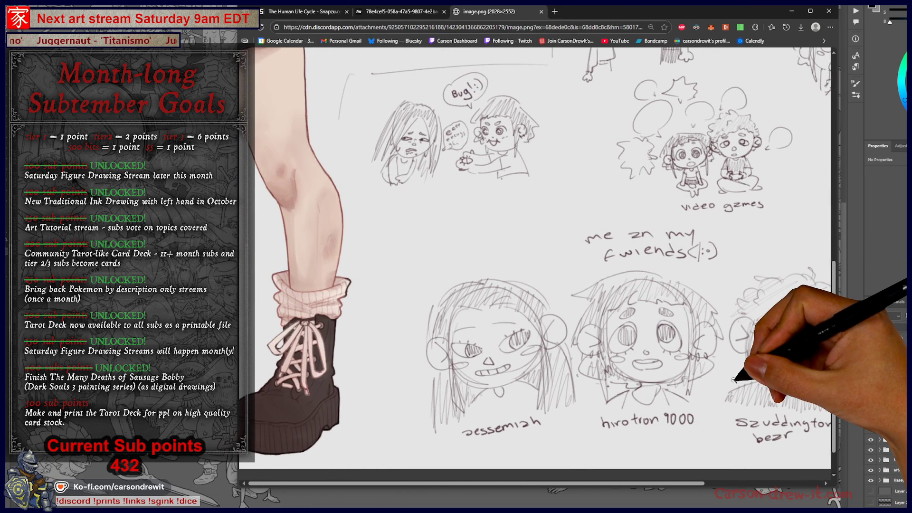
scroll(734, 380, up, 4)
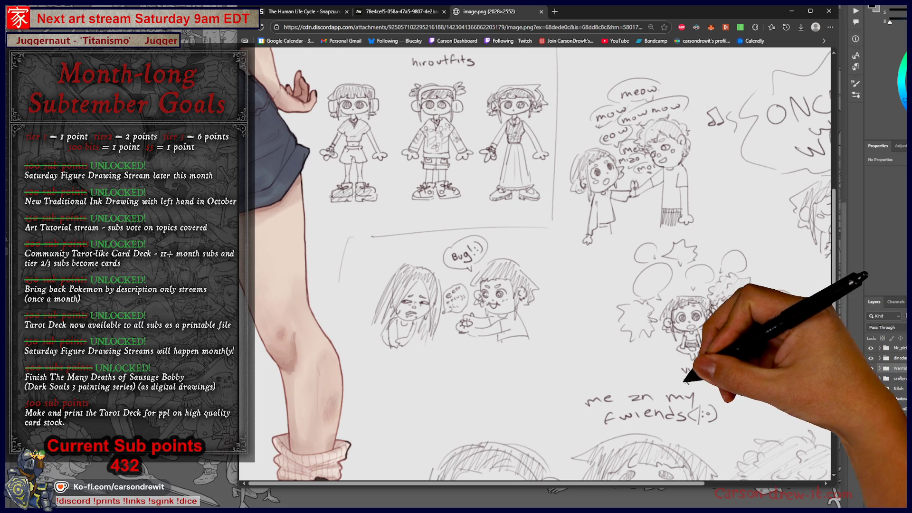
scroll(602, 345, right, 3)
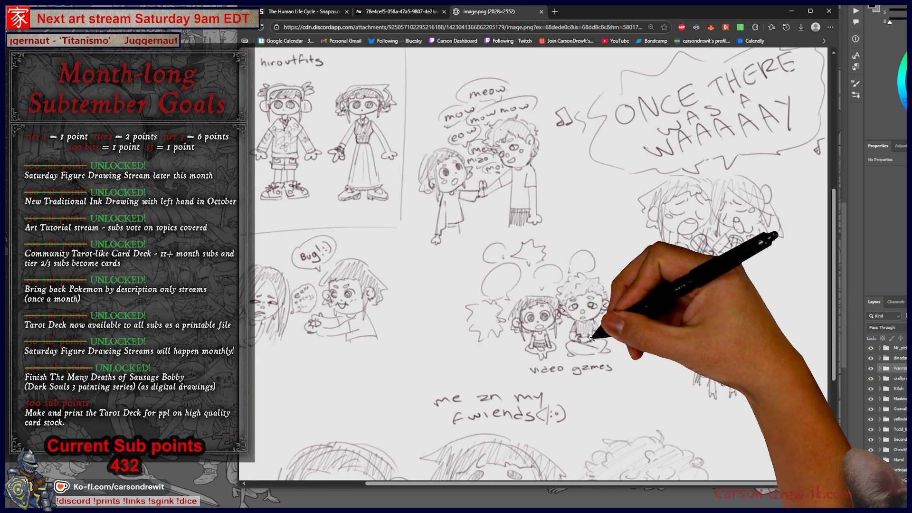
scroll(803, 345, down, 4)
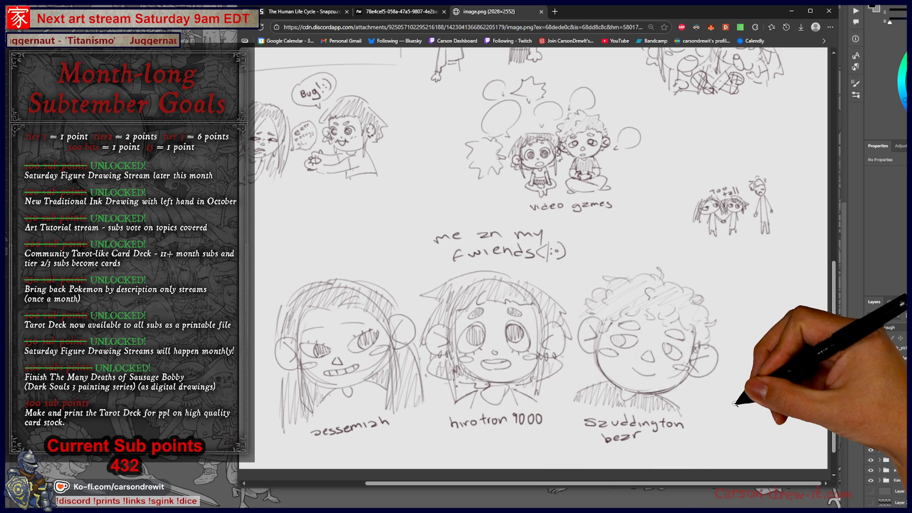
scroll(735, 403, up, 5)
scroll(712, 402, left, 3)
scroll(715, 392, left, 2)
scroll(715, 389, up, 4)
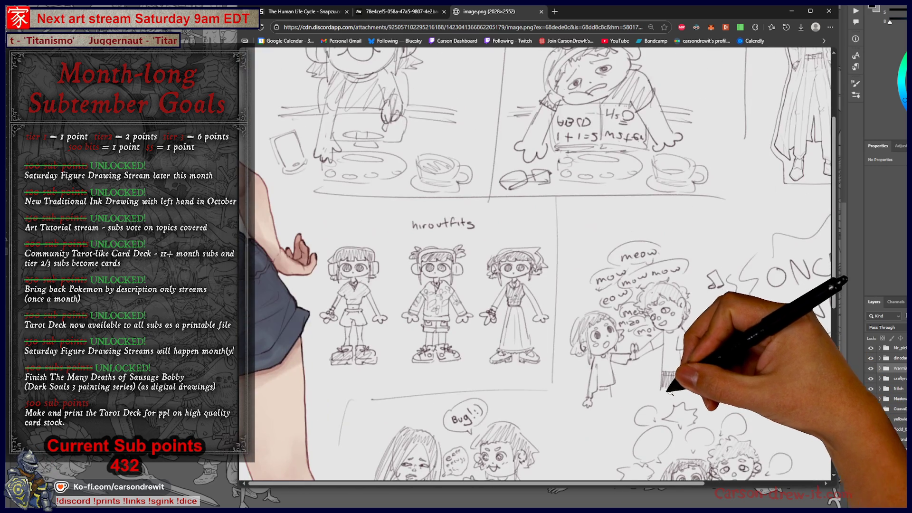
scroll(664, 390, right, 4)
scroll(789, 394, up, 4)
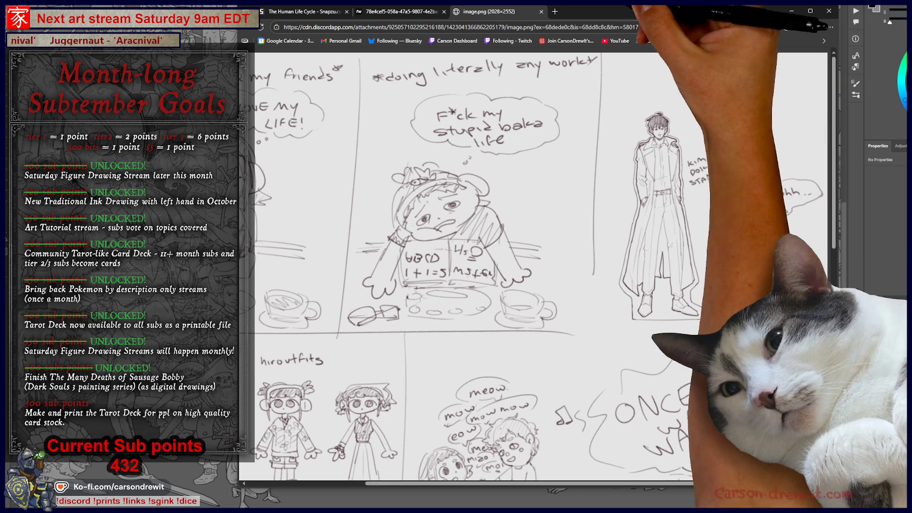
key(alt+Tab)
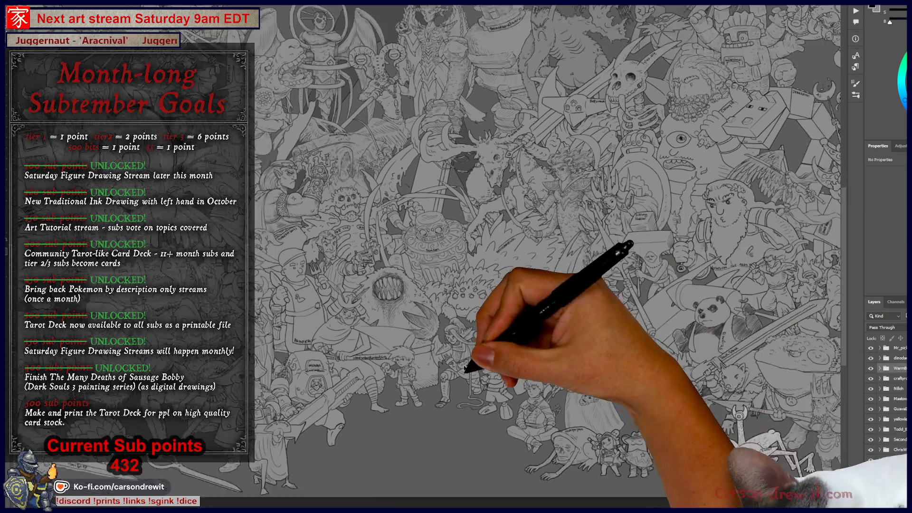
- Collapse a layer's Effects list and press 3 to drop the line-art opacity to 30%
mouse_move(464, 371)
mouse_down()
mouse_move(421, 413)
mouse_move(475, 333)
mouse_up()
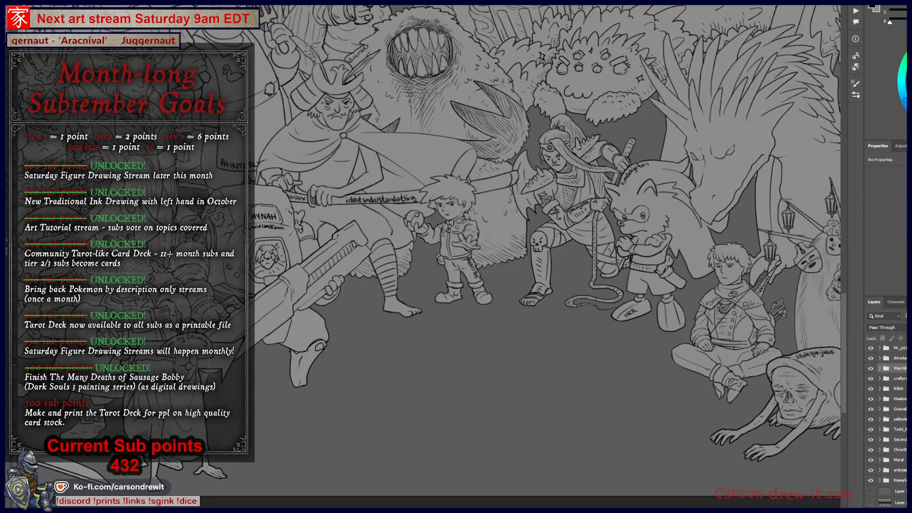
scroll(886, 423, down, 5)
scroll(886, 423, up, 5)
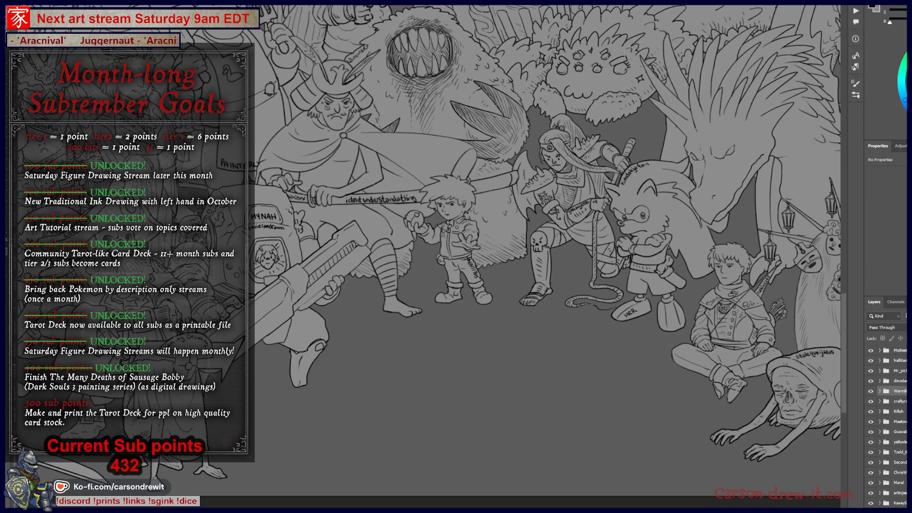
scroll(886, 423, down, 1)
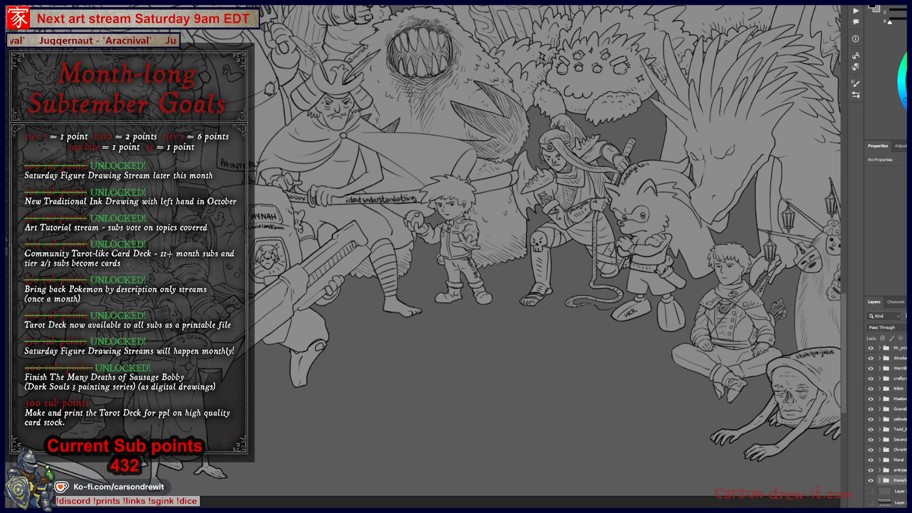
scroll(886, 423, down, 5)
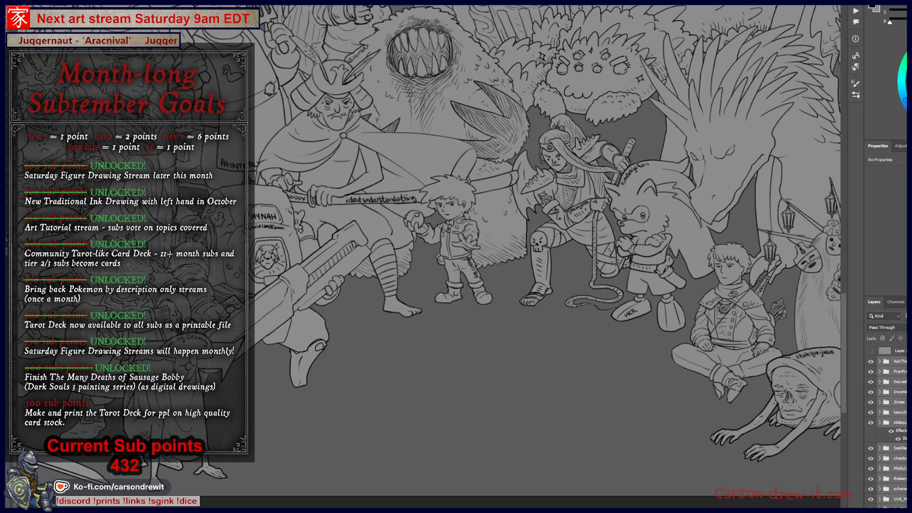
click(905, 422)
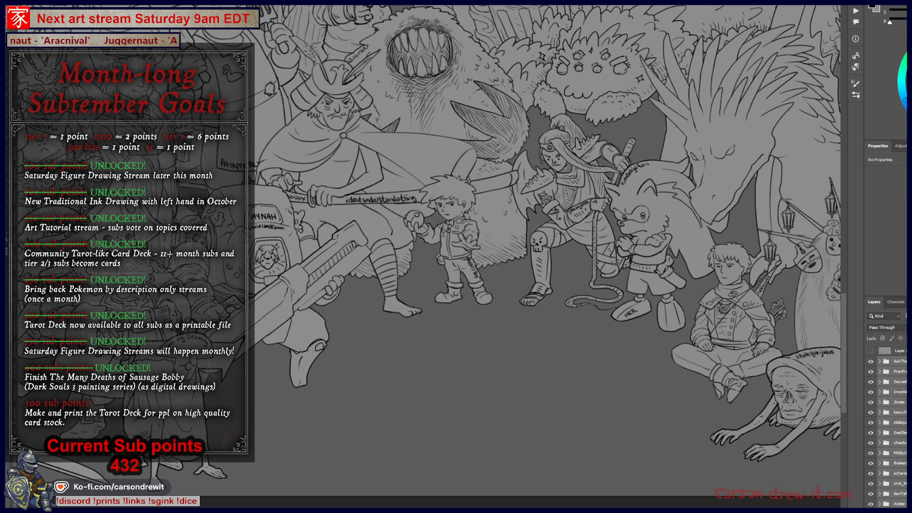
key(3)
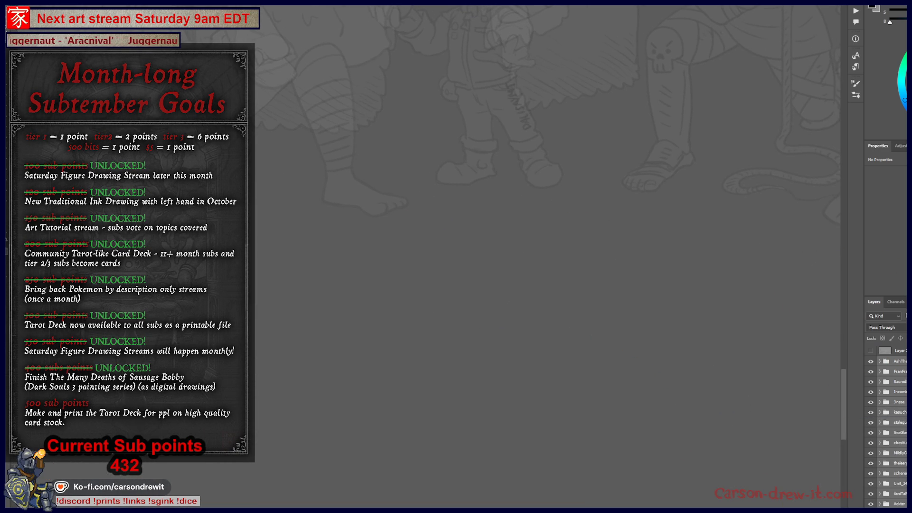
- Create a new empty Layer 1 with Ctrl+Shift+Alt+N
key(ctrl+shift+alt+n)
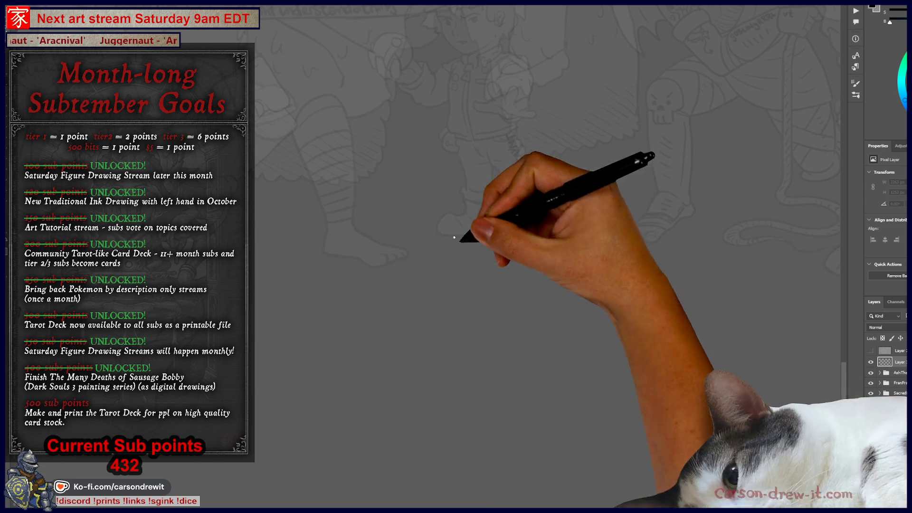
- Brush a small stick figure with a head, raised hands, arms, legs and a second figure
mouse_move(541, 302)
mouse_down()
mouse_move(547, 292)
mouse_move(548, 309)
mouse_up()
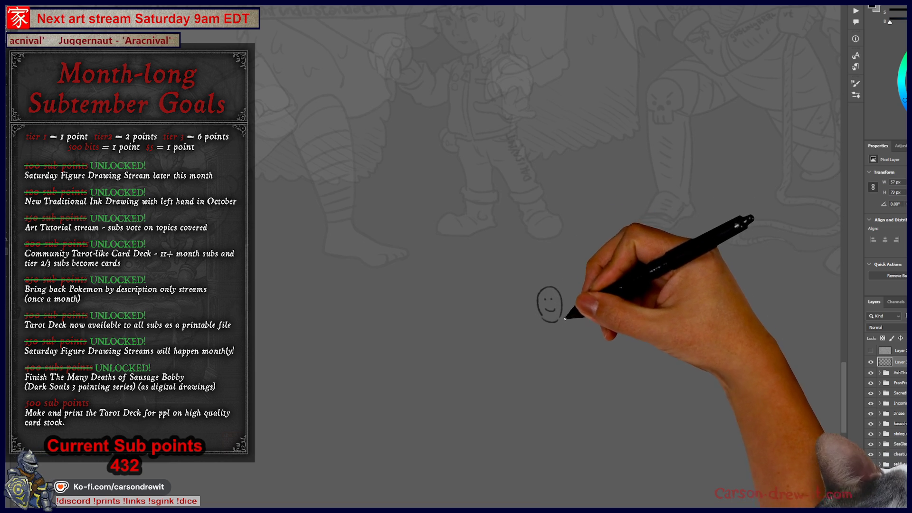
mouse_move(557, 281)
mouse_down()
mouse_move(562, 272)
mouse_move(570, 280)
mouse_up()
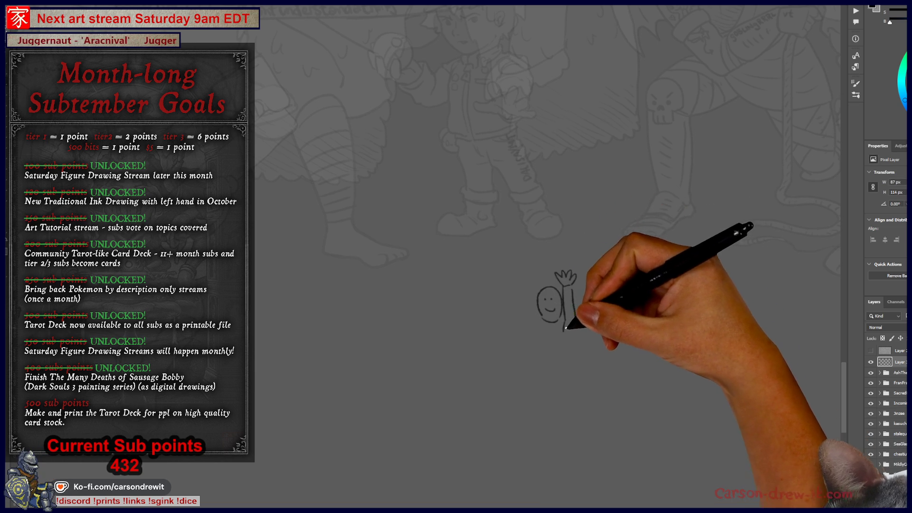
mouse_move(575, 304)
mouse_down()
mouse_move(581, 318)
mouse_move(585, 308)
mouse_up()
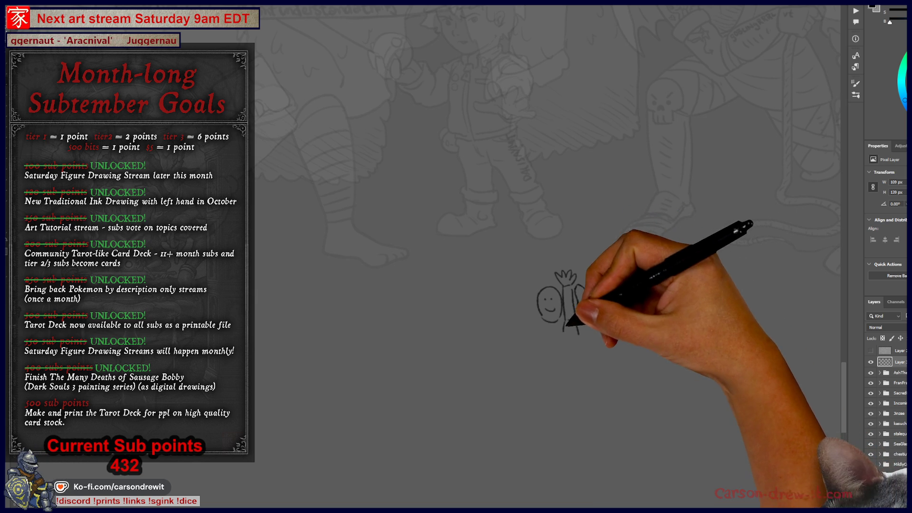
drag(556, 322, 576, 292)
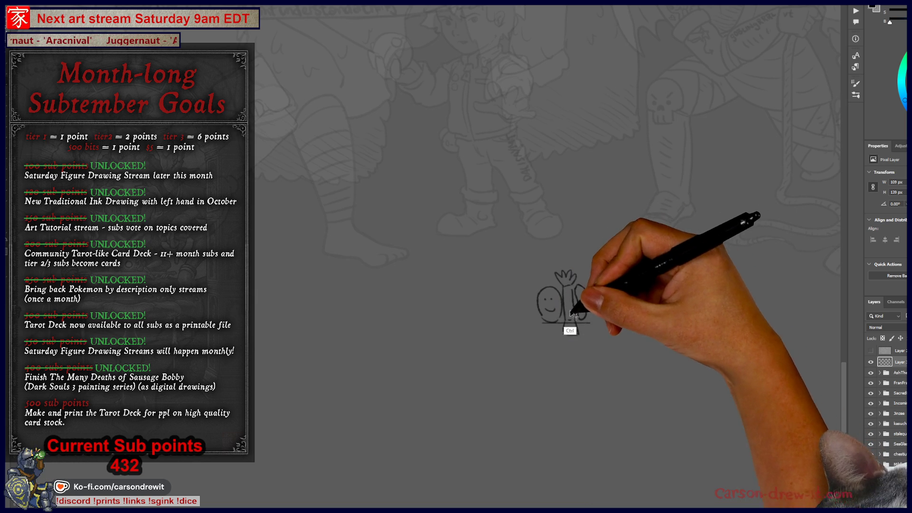
drag(540, 322, 591, 317)
drag(556, 281, 576, 278)
shift+click(582, 285)
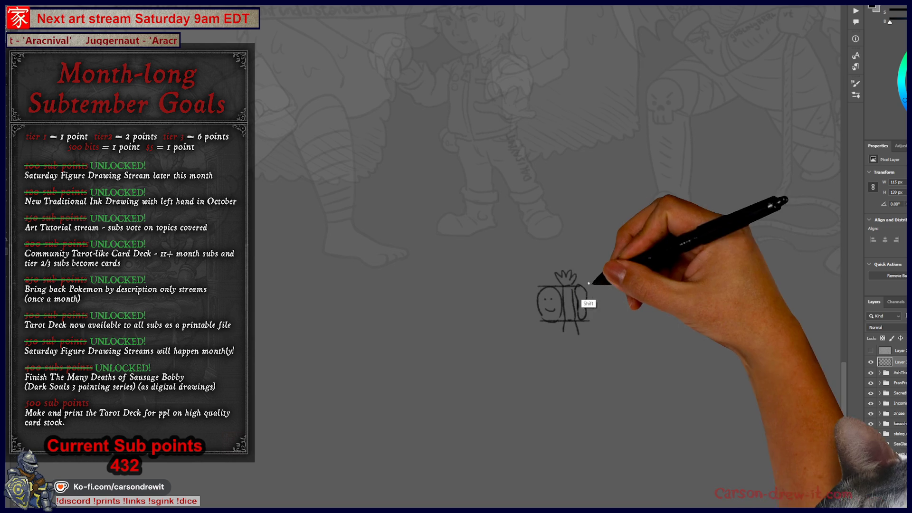
- Zoom in, add hatch strokes to the right shape, then undo three batches of strokes
mouse_move(590, 326)
mouse_down()
mouse_move(583, 326)
mouse_move(573, 390)
mouse_up()
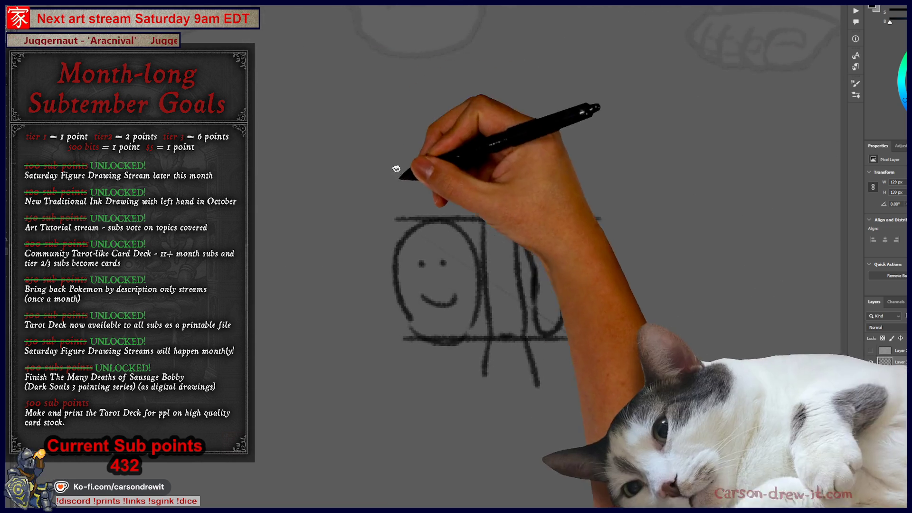
mouse_move(529, 231)
mouse_down()
mouse_move(552, 236)
mouse_move(601, 218)
mouse_up()
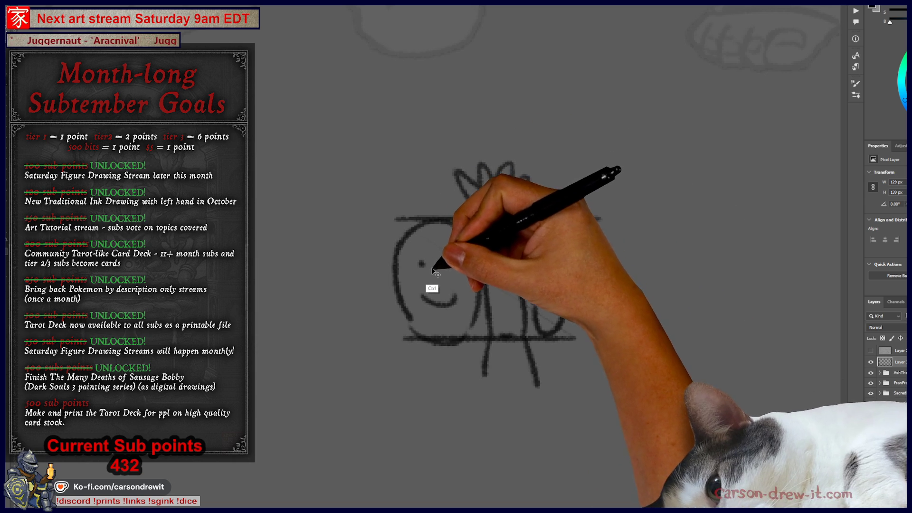
key(ctrl+z)
key(ctrl+z)
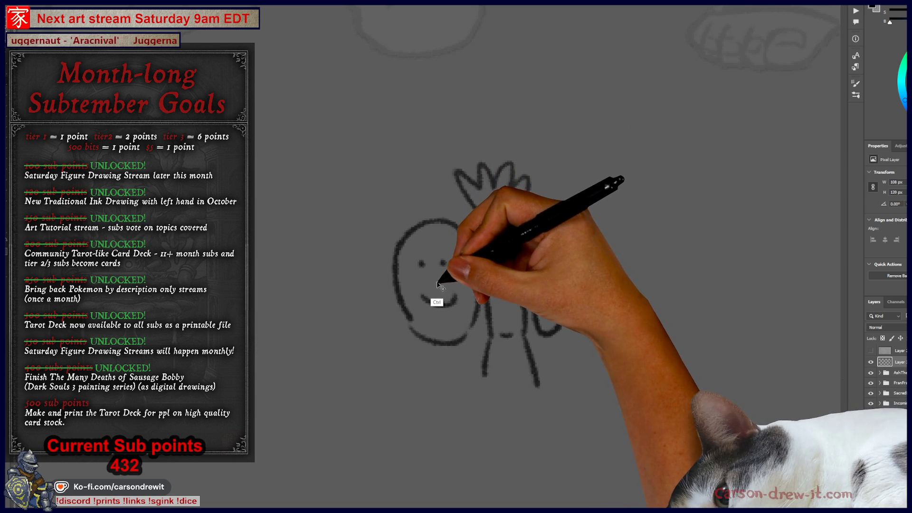
key(ctrl+z)
key(ctrl+z)
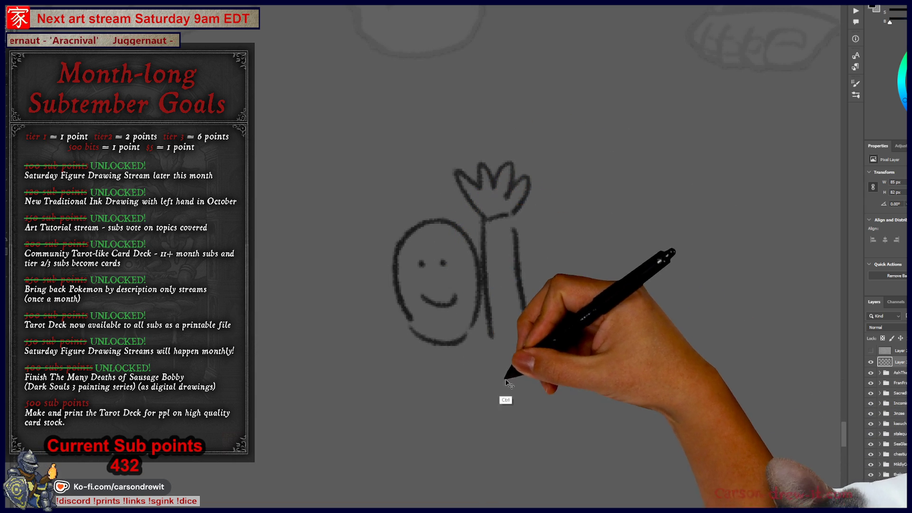
key(ctrl+z)
key(ctrl+z)
key(ctrl+z)
key(ctrl+z)
key(ctrl+z)
key(ctrl+z)
key(ctrl+z)
key(ctrl+z)
key(ctrl+z)
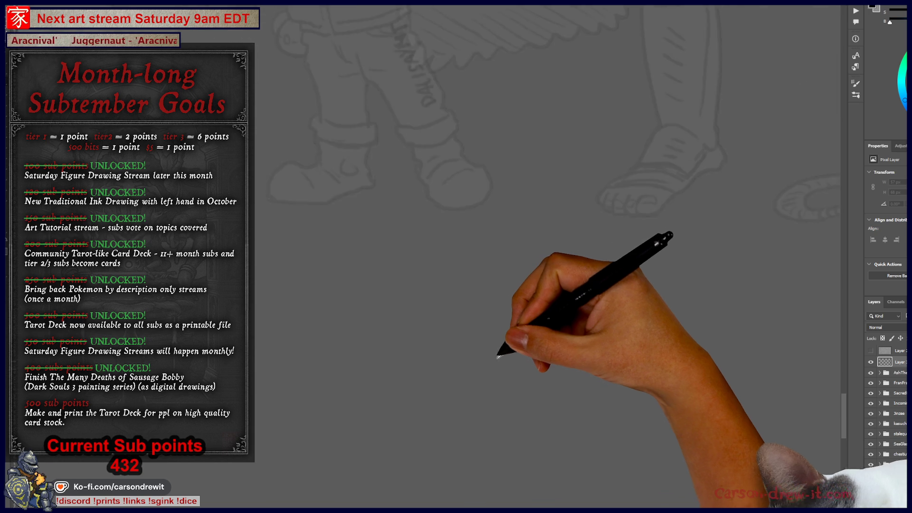
- Pan from the crowned figure across to the lower character sketches on the faded canvas
mouse_move(571, 370)
mouse_down()
mouse_move(408, 330)
mouse_move(473, 354)
mouse_move(511, 331)
mouse_move(524, 345)
mouse_move(508, 361)
mouse_move(471, 329)
mouse_move(440, 267)
mouse_move(466, 391)
mouse_move(461, 301)
mouse_move(487, 395)
mouse_move(576, 399)
mouse_move(421, 432)
mouse_move(426, 371)
mouse_move(466, 409)
mouse_move(407, 393)
mouse_move(469, 402)
mouse_move(477, 387)
mouse_up()
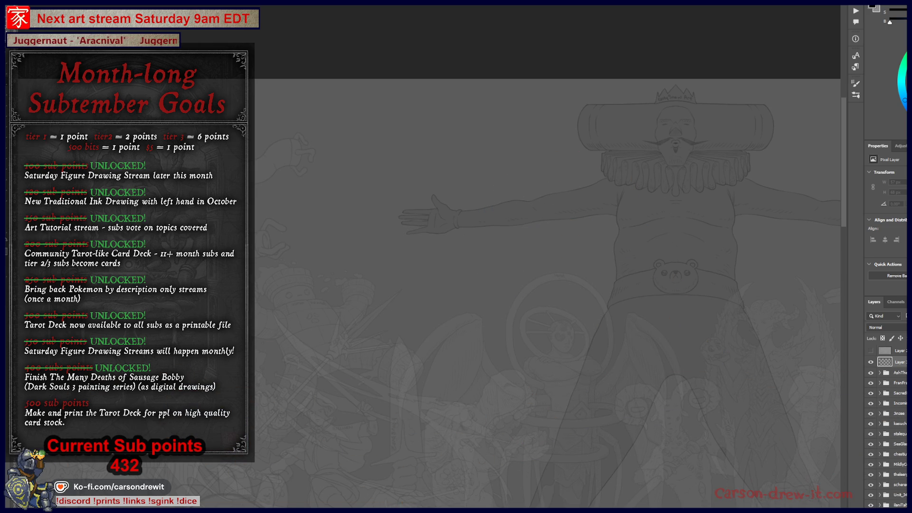
scroll(486, 353, down, 5)
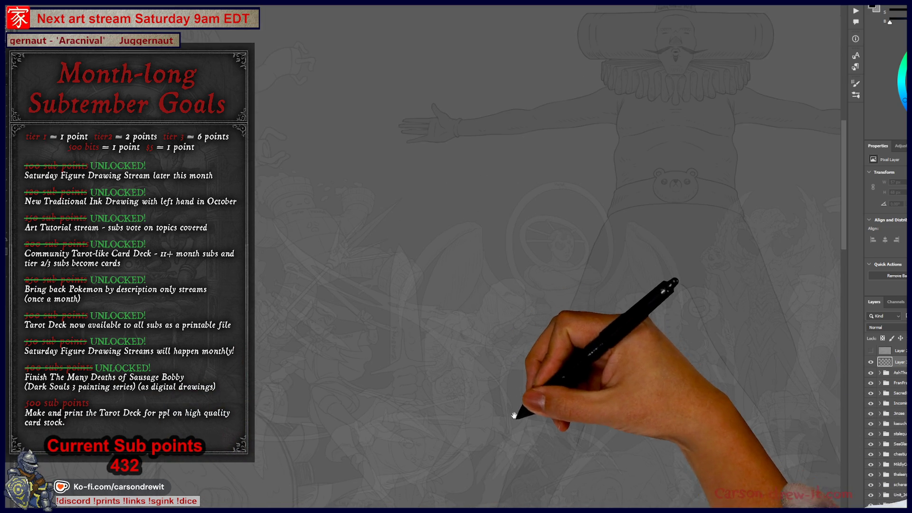
drag(506, 350, 532, 375)
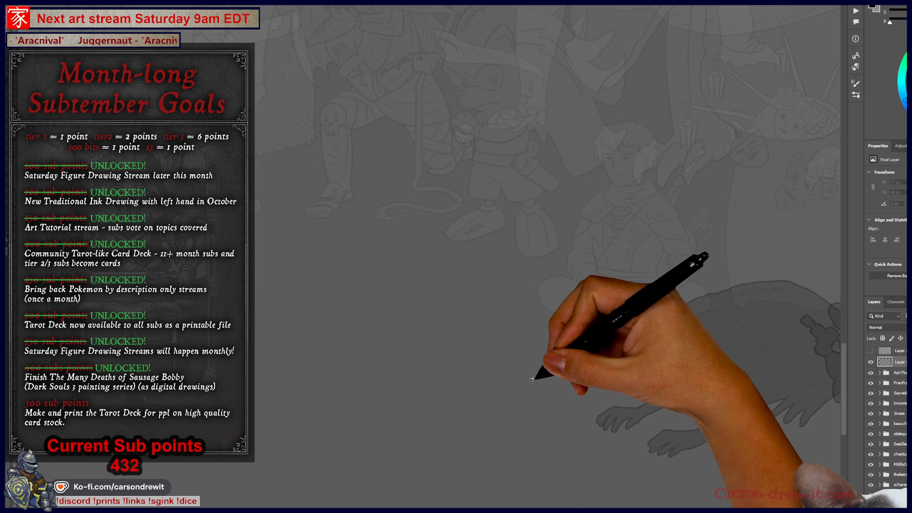
mouse_move(535, 366)
mouse_down()
mouse_move(497, 320)
mouse_move(469, 234)
mouse_move(488, 376)
mouse_move(438, 244)
mouse_up()
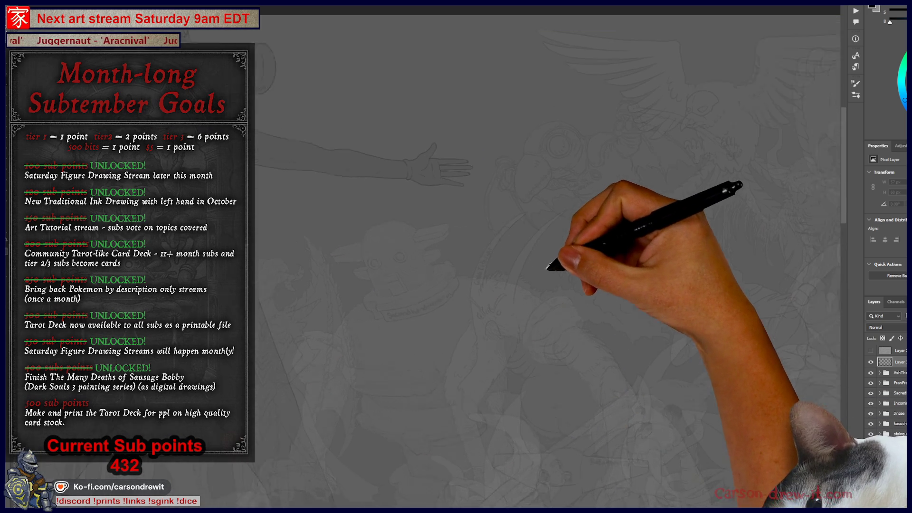